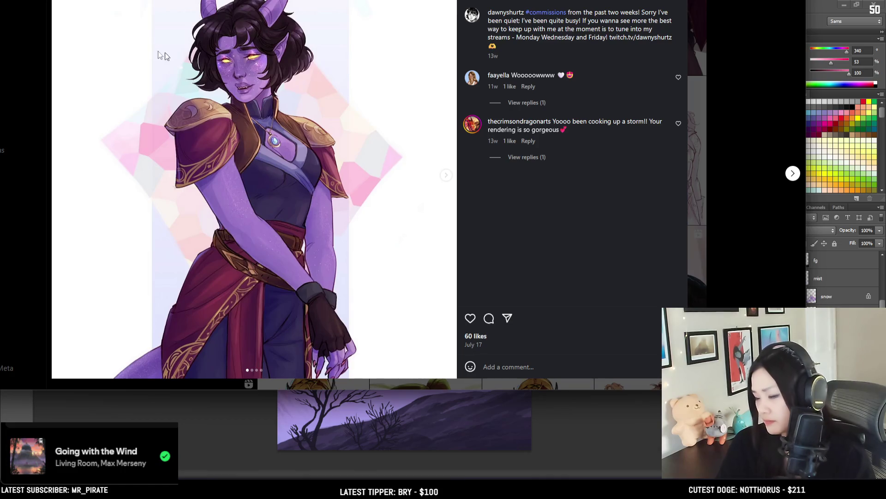
- Close the Instagram post and minimize the browser to bring up the Photoshop painting
key(Escape)
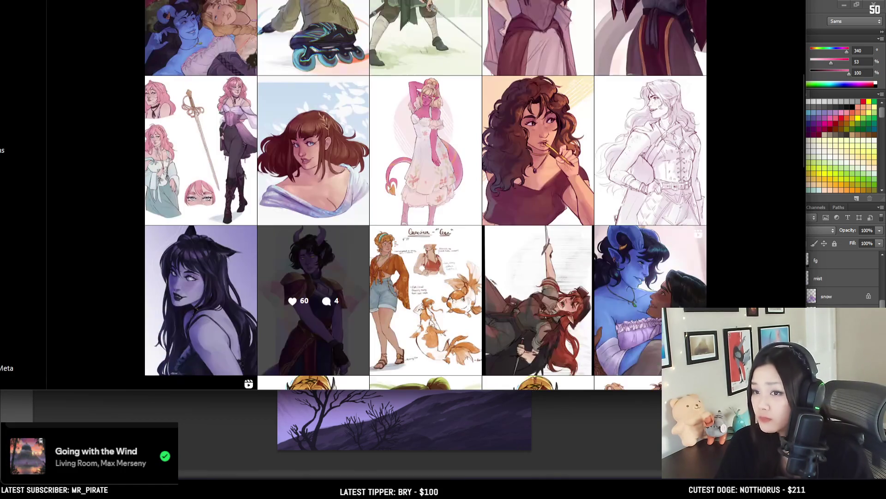
key(super+Down)
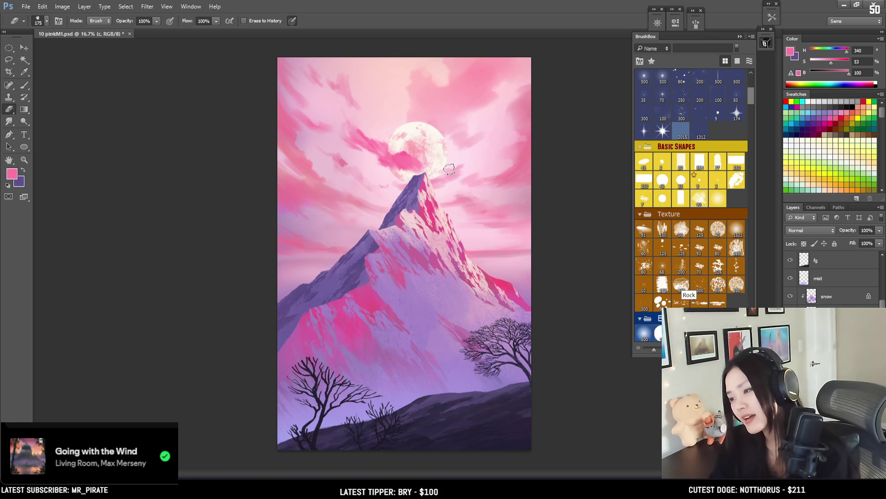
- Sample a sky pink and paint small cloud strokes to the left of the moon
scroll(406, 111, up, 1)
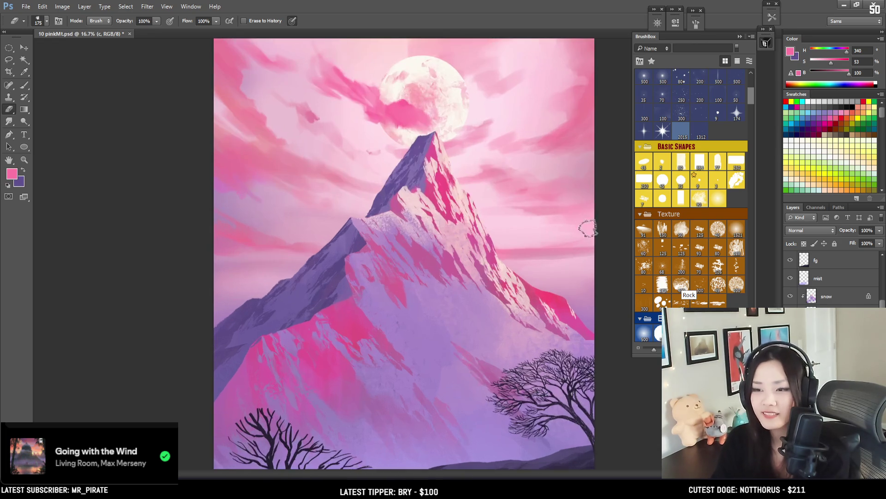
scroll(459, 203, up, 1)
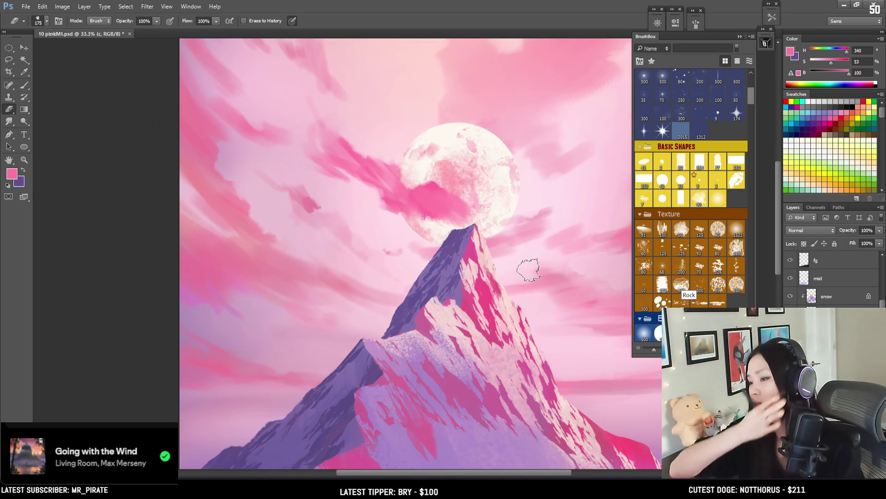
drag(397, 218, 358, 206)
key(b)
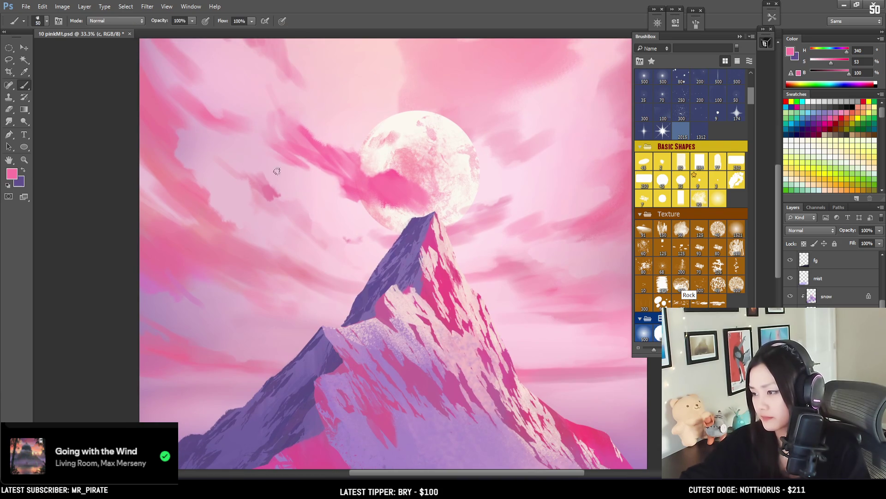
key(e)
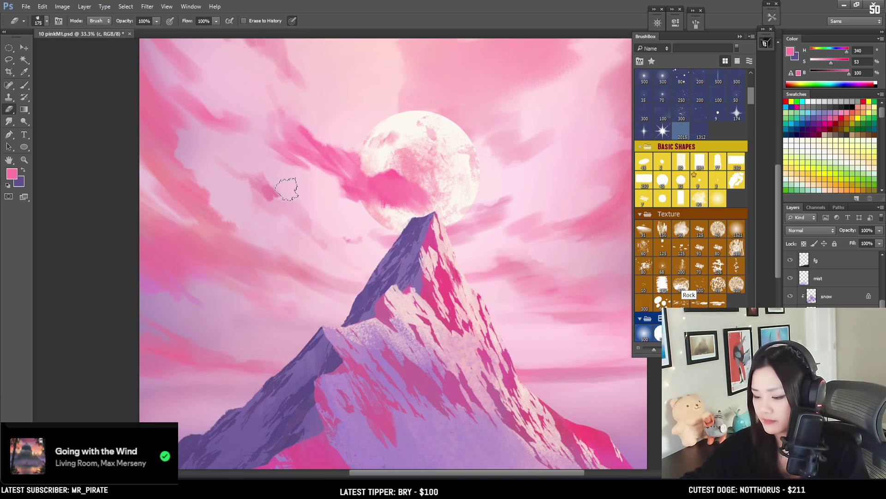
key(b)
alt+click(267, 188)
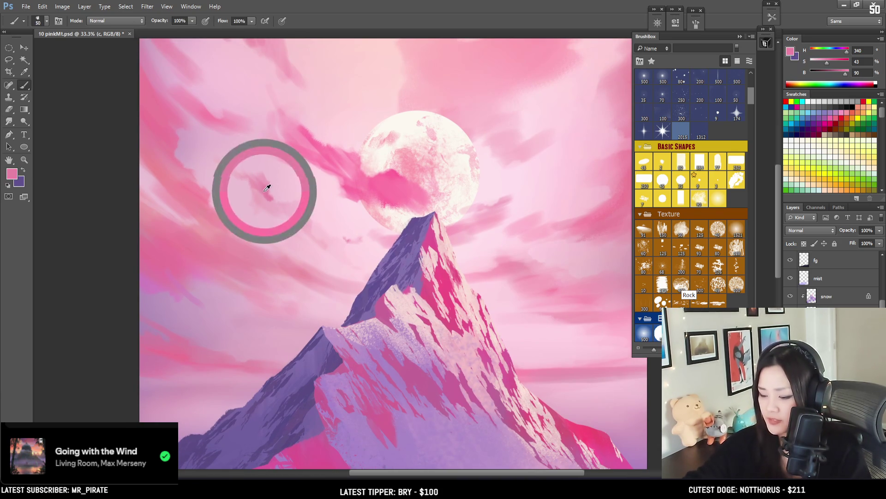
mouse_move(273, 198)
mouse_down()
mouse_move(298, 208)
mouse_move(289, 203)
mouse_up()
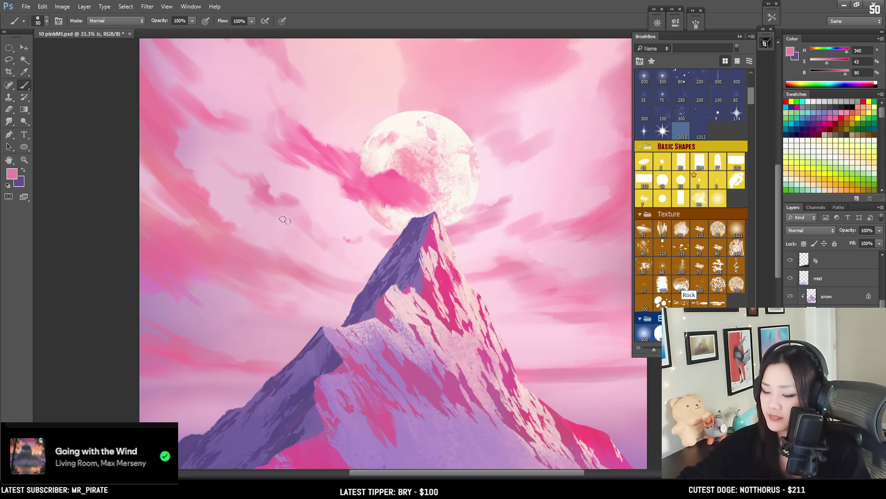
key(bracketleft)
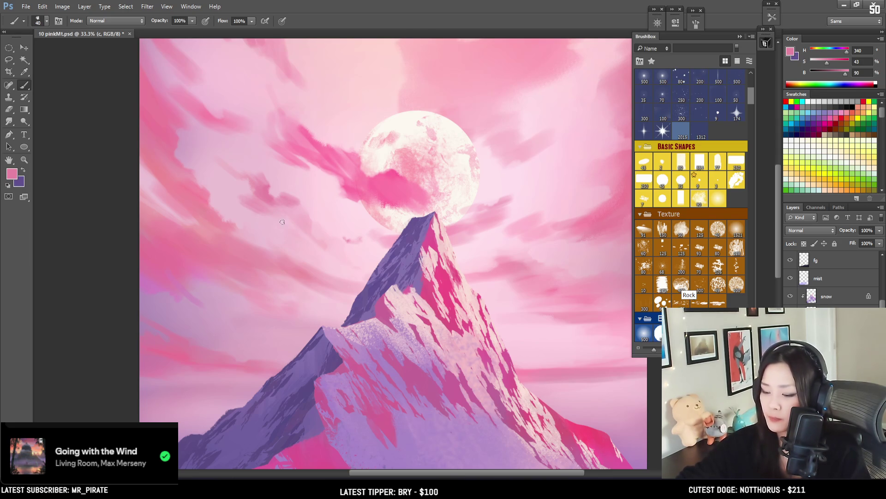
drag(267, 203, 269, 207)
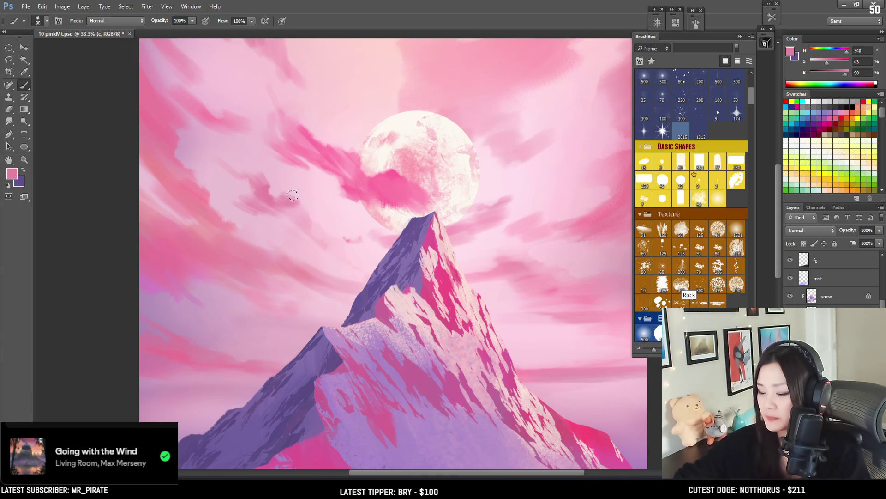
- Sample lighter and brighter pinks near the moon and refine the wisps with brush and eraser
key(e)
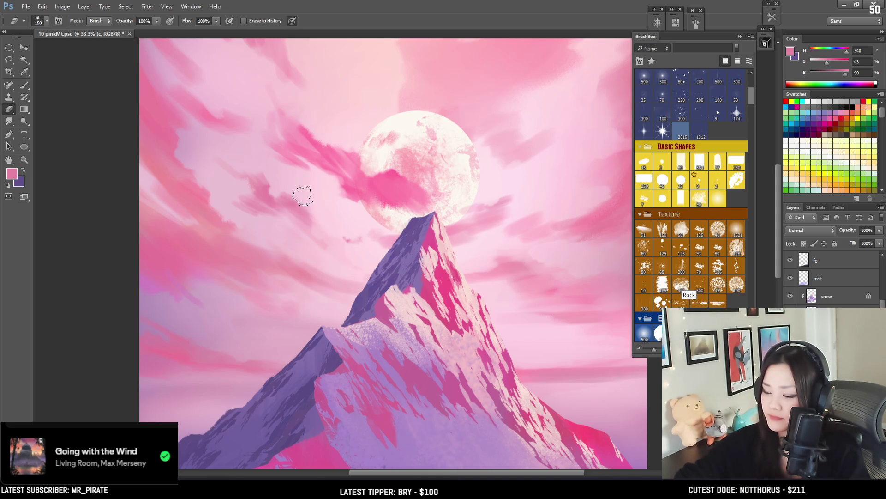
key(b)
alt+click(292, 207)
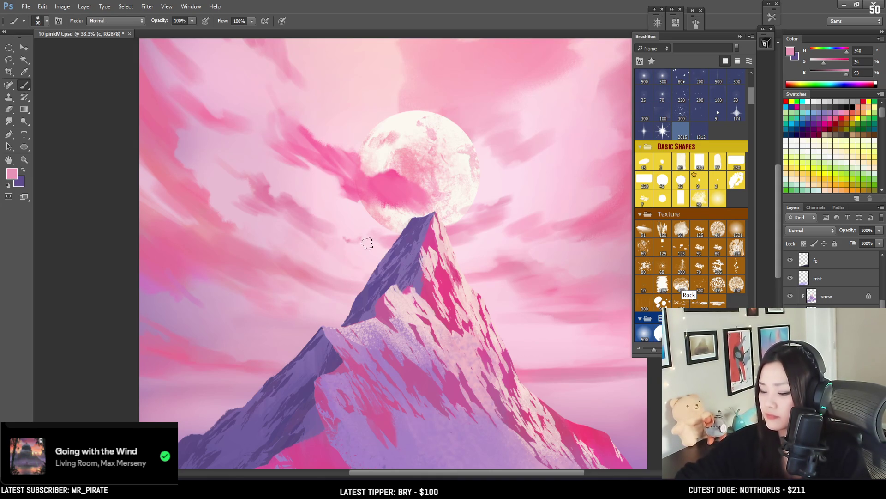
key(e)
mouse_move(377, 199)
mouse_down()
mouse_move(372, 170)
mouse_move(330, 162)
mouse_up()
key(b)
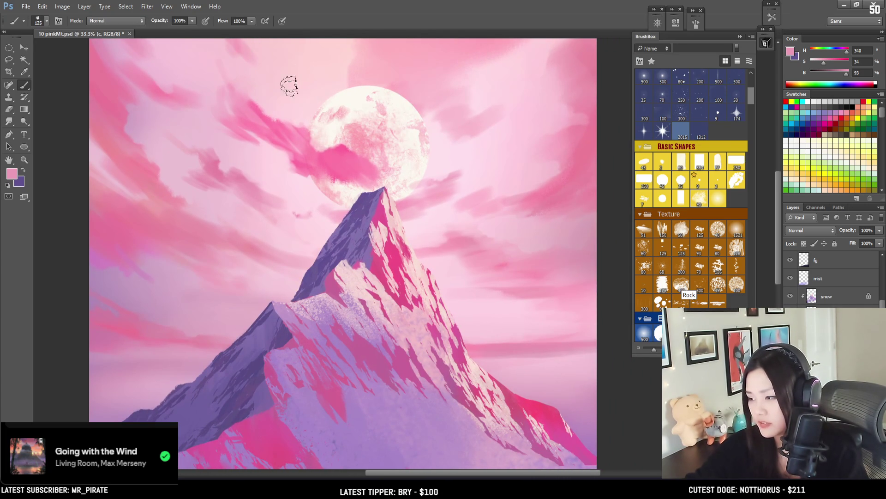
key(bracketright)
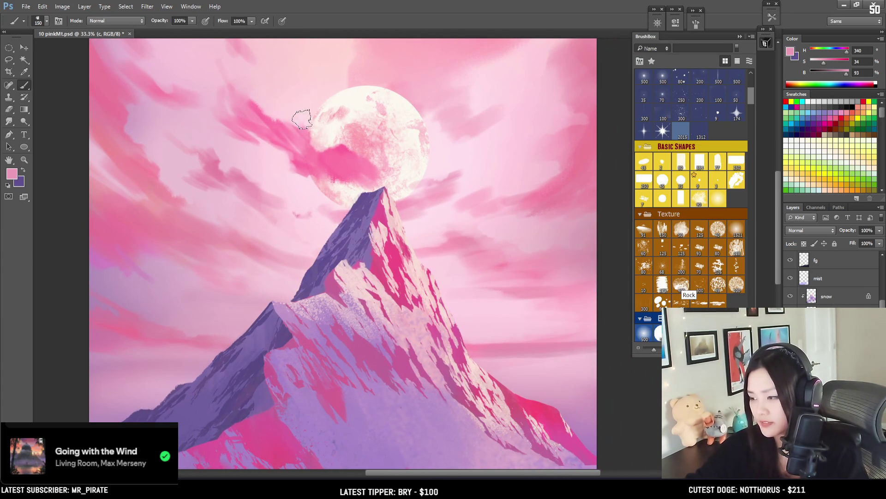
alt+click(359, 165)
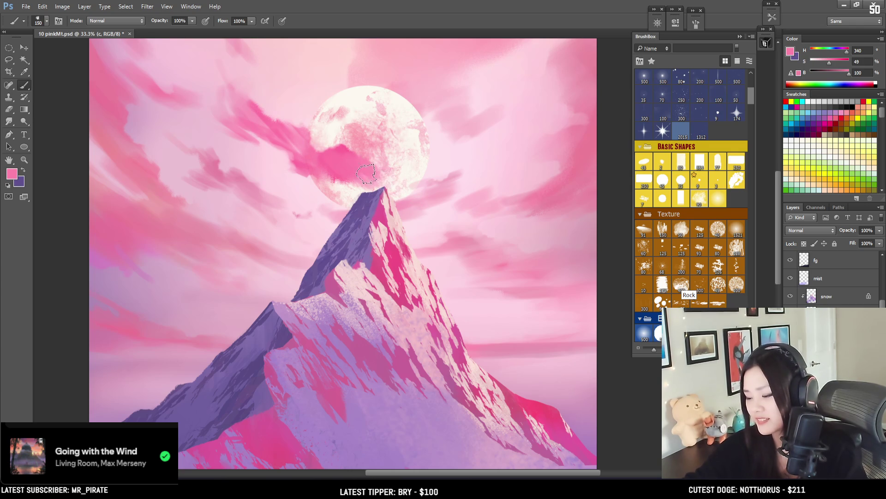
key(e)
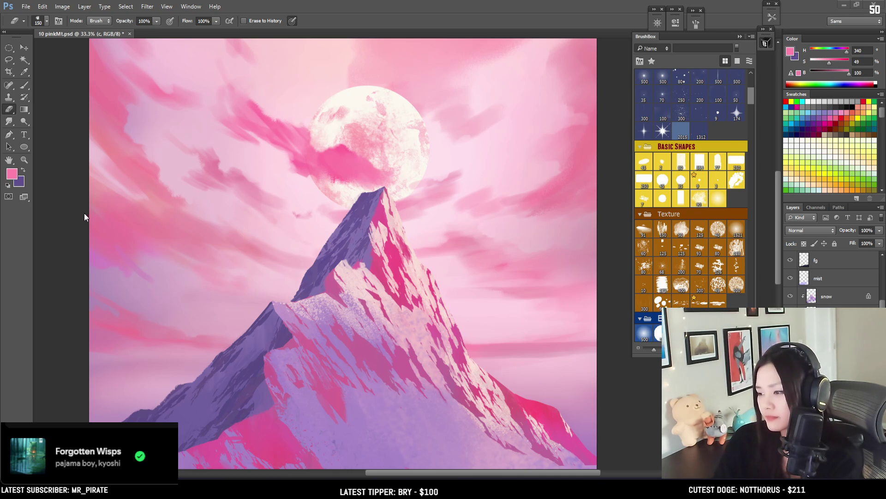
- Sample another pink and trim the cloud edges with a smaller eraser
key(ctrl+minus)
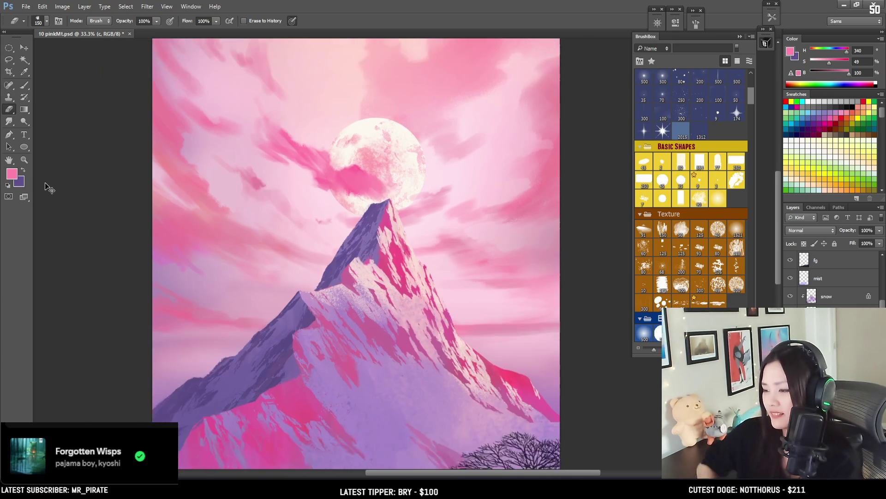
key(b)
alt+click(328, 190)
key(bracketleft)
key(bracketleft)
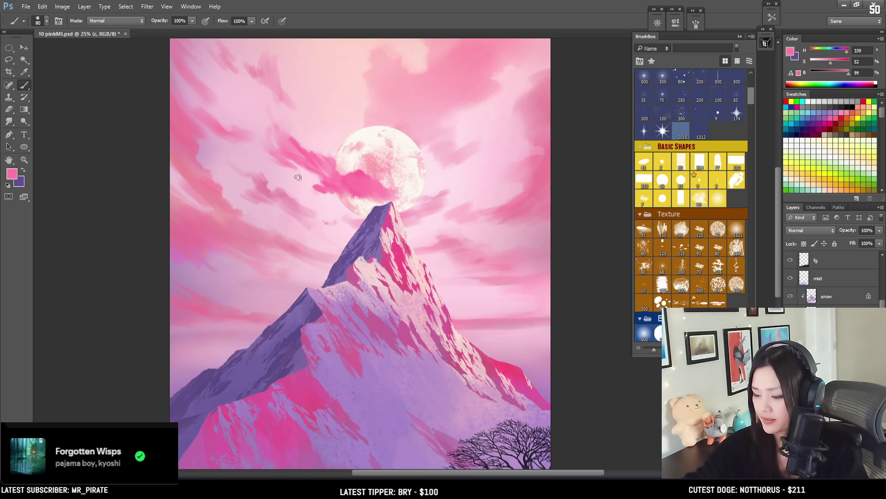
key(bracketleft)
key(bracketleft)
key(bracketleft)
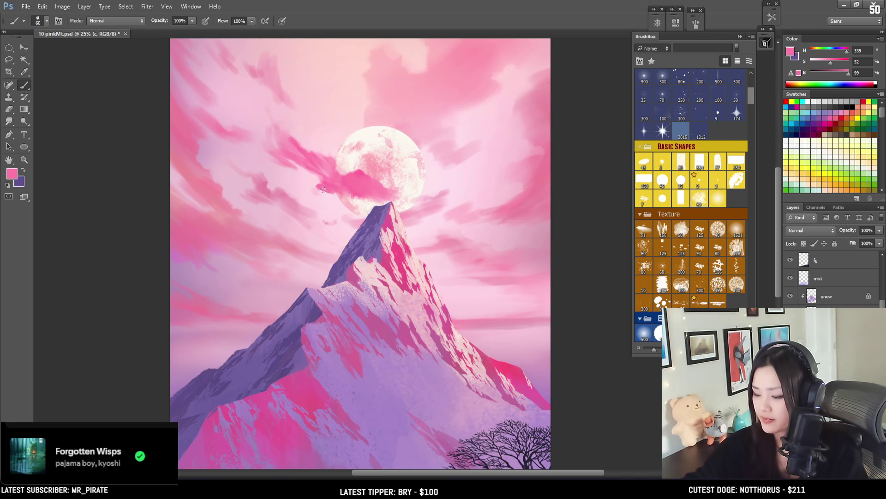
key(e)
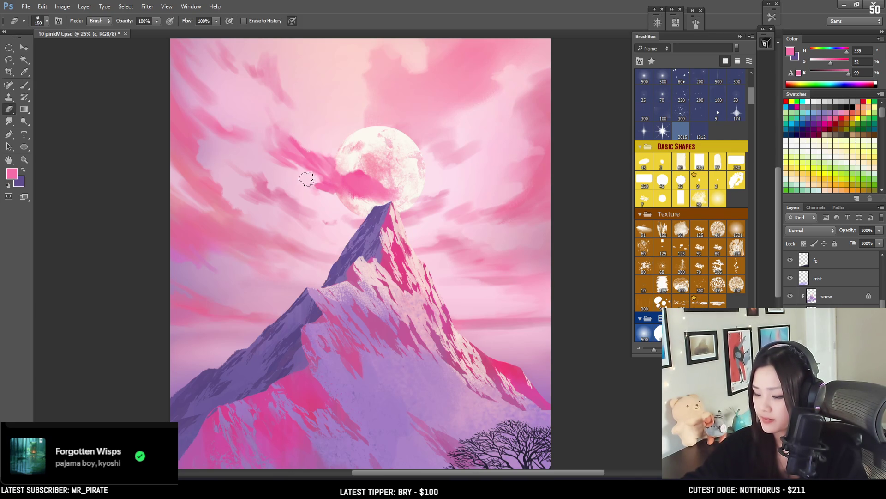
key(bracketleft)
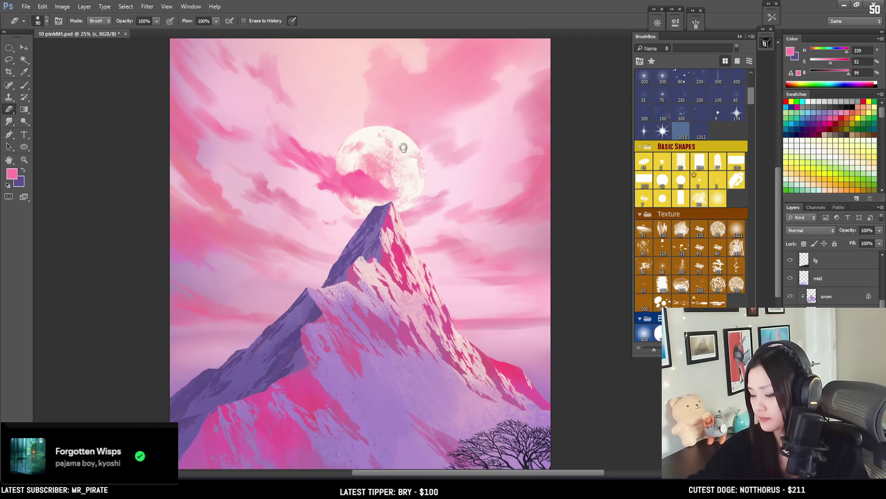
drag(423, 241, 398, 143)
drag(397, 112, 394, 146)
key(b)
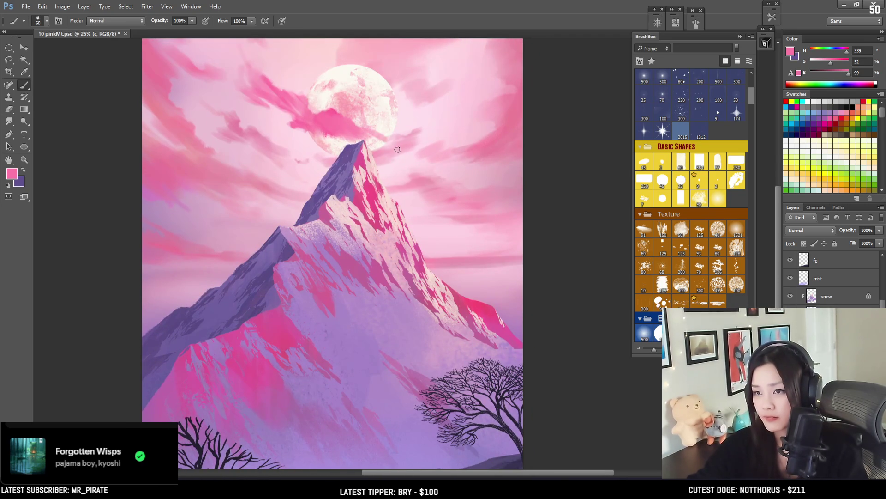
- Make the moon layer active, undoing an accidentally added empty layer
ctrl+click(377, 103)
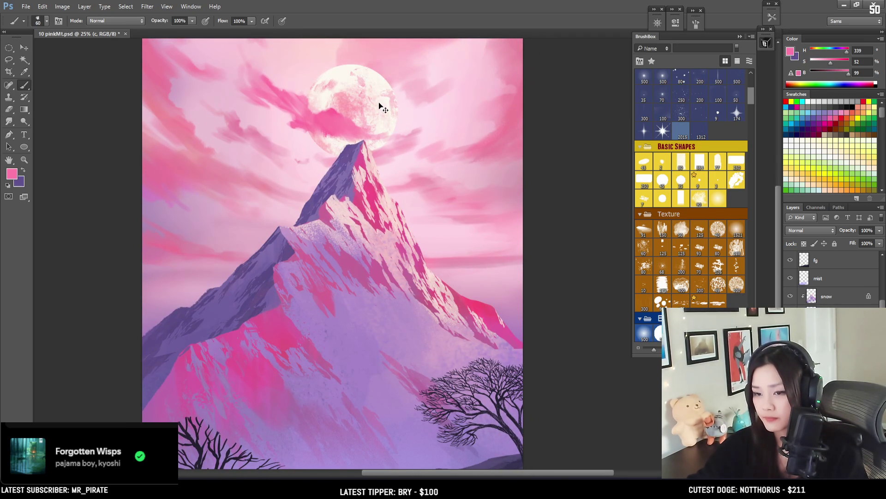
key(ctrl+alt+shift+n)
key(ctrl+z)
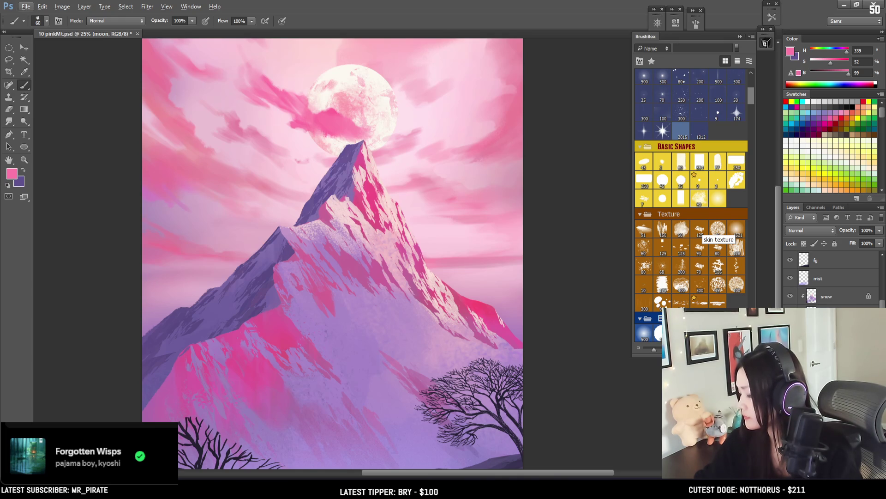
- Duplicate the moon layer and blur the copy with a 66.4-pixel Gaussian Blur for a glow
key(ctrl+j)
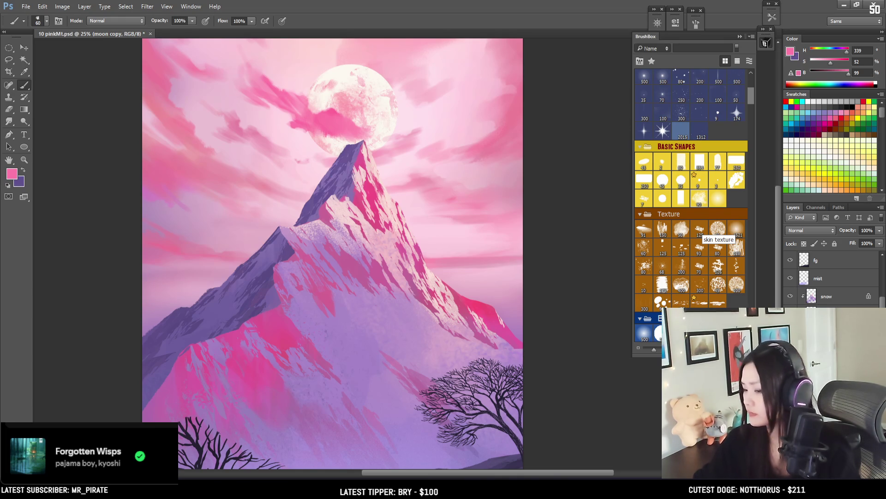
ctrl+click(811, 314)
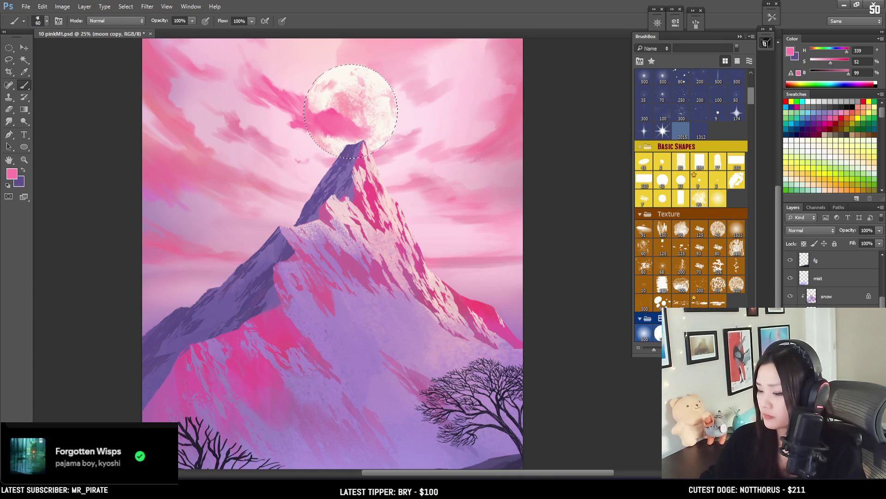
click(147, 6)
mouse_move(178, 105)
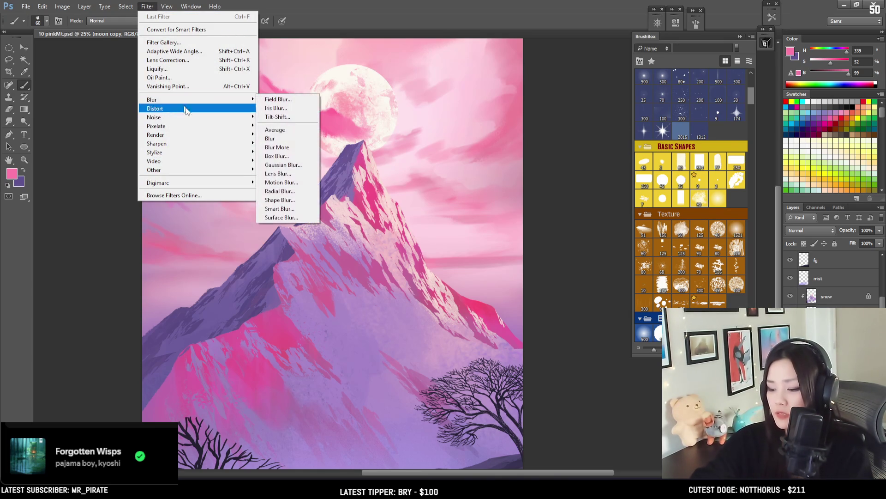
click(283, 165)
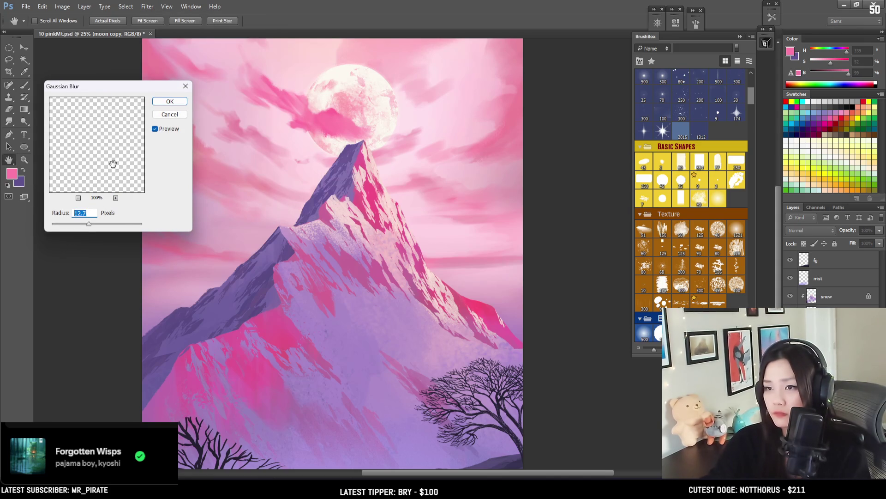
drag(89, 224, 107, 224)
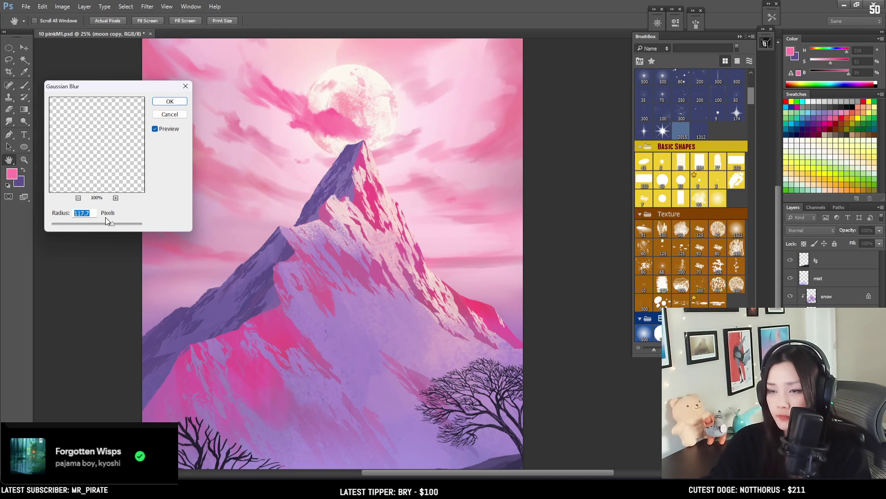
key(ctrl+minus)
drag(115, 224, 112, 222)
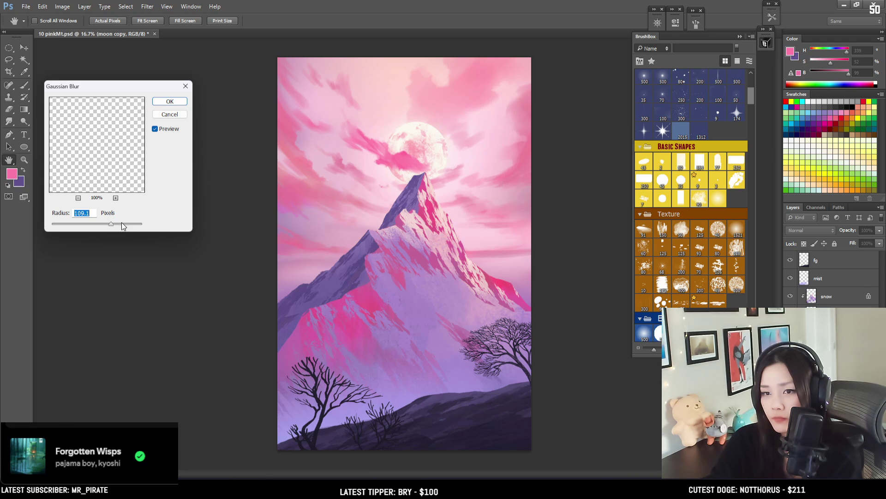
drag(115, 224, 103, 224)
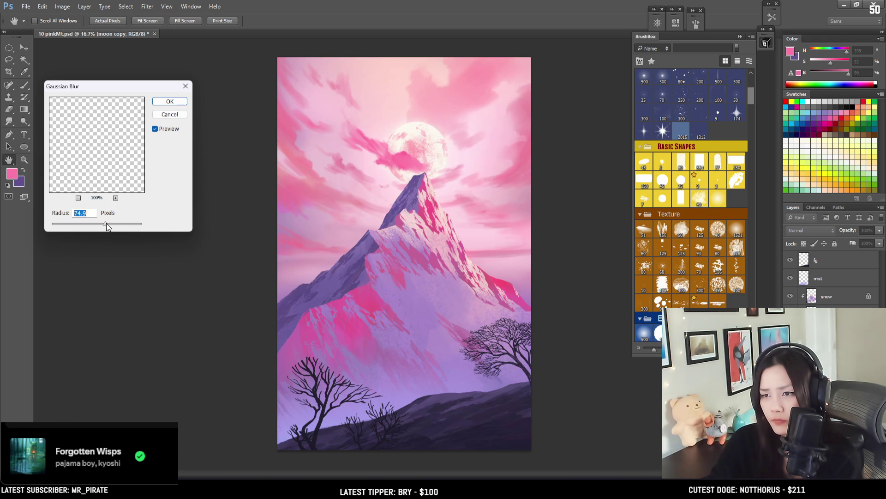
click(170, 102)
key(ctrl+plus)
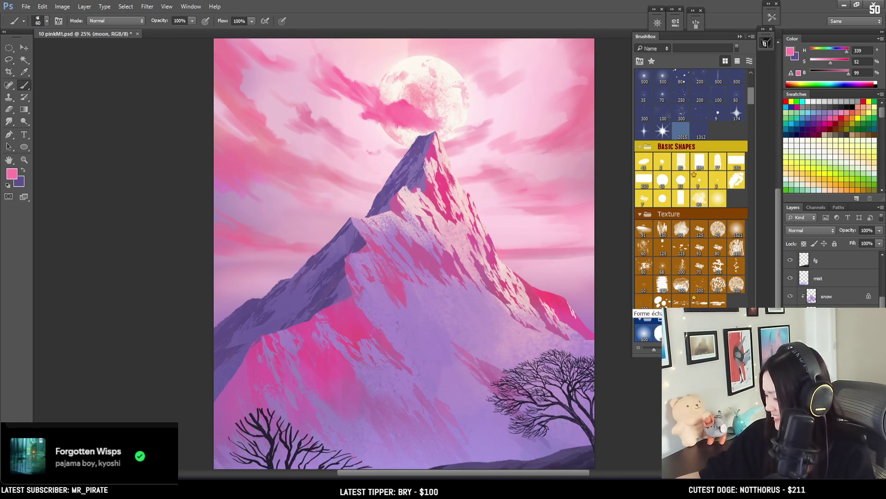
- Sample the muted sky pink and make it brighter and more saturated for cloud painting
drag(425, 137, 342, 252)
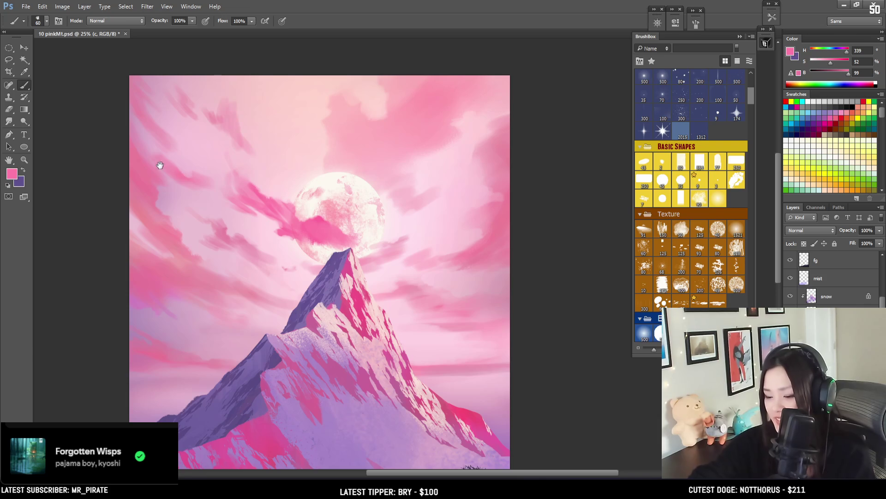
key(e)
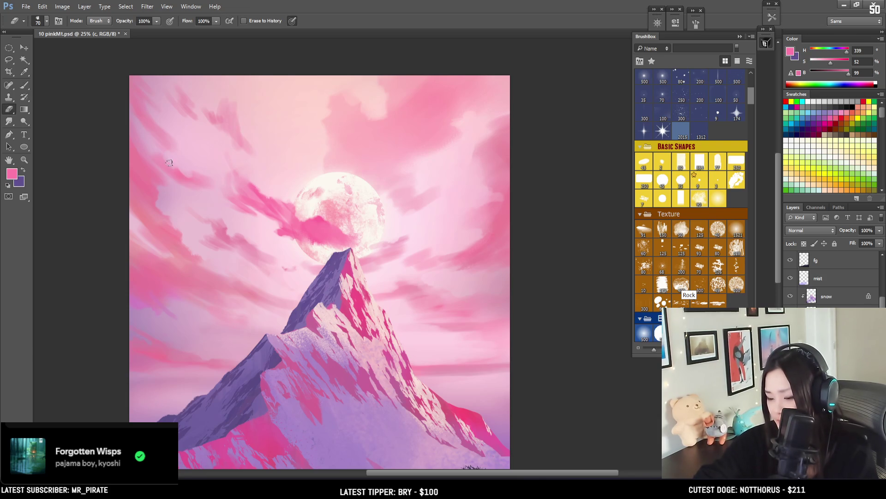
key(b)
alt+click(147, 210)
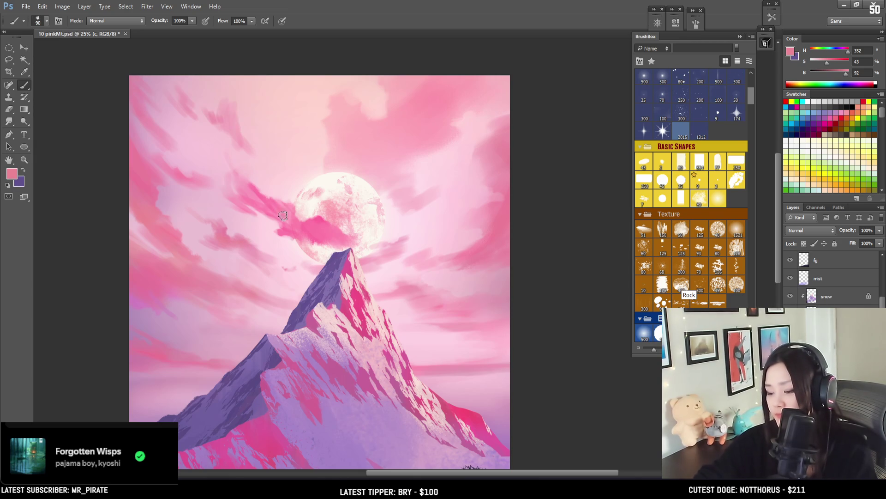
key(bracketright)
click(832, 63)
drag(832, 63, 849, 74)
key(bracketright)
key(bracketright)
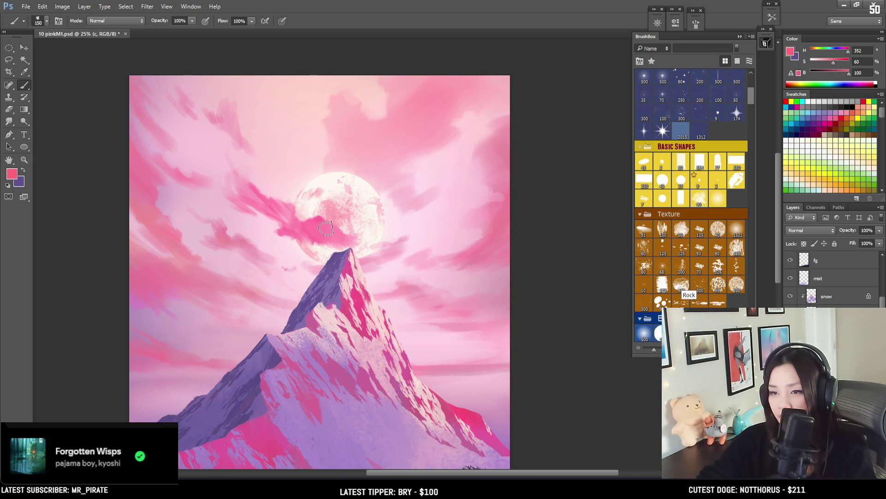
key(bracketleft)
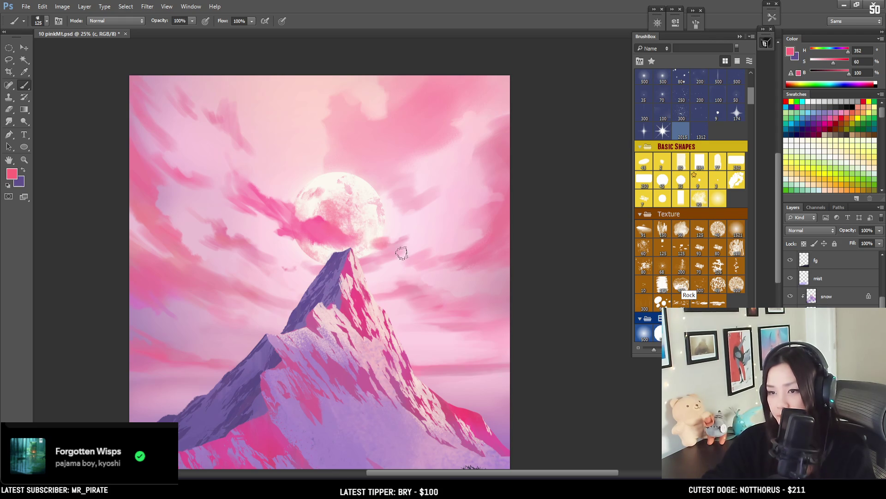
key(bracketright)
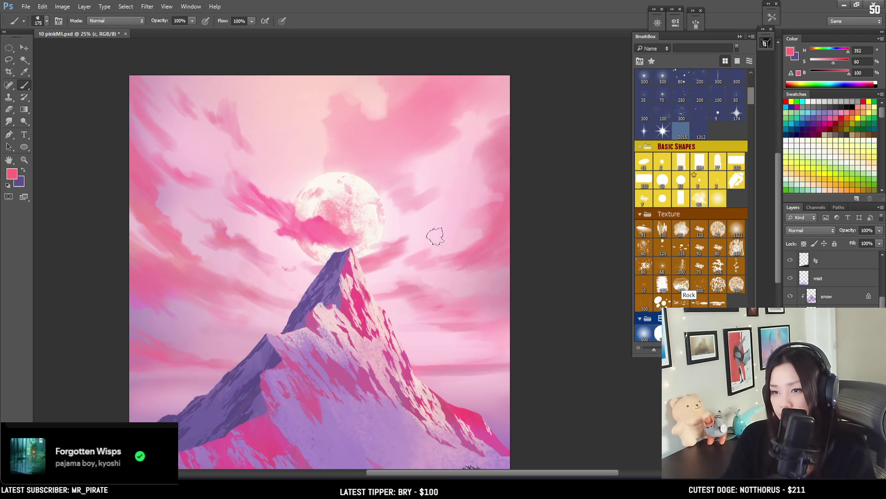
- Erase cloud strokes, then repaint the lower sky with soft pinks sampled from the canvas
key(e)
key(bracketright)
key(bracketright)
key(bracketright)
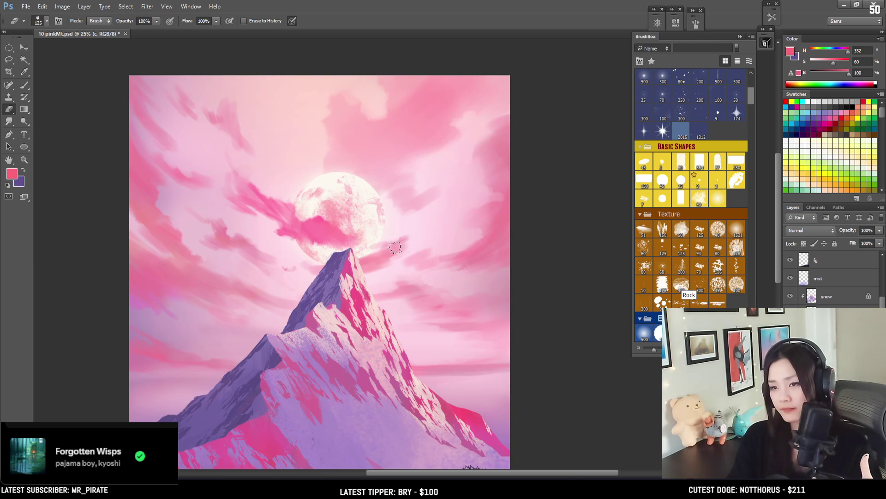
drag(402, 237, 441, 176)
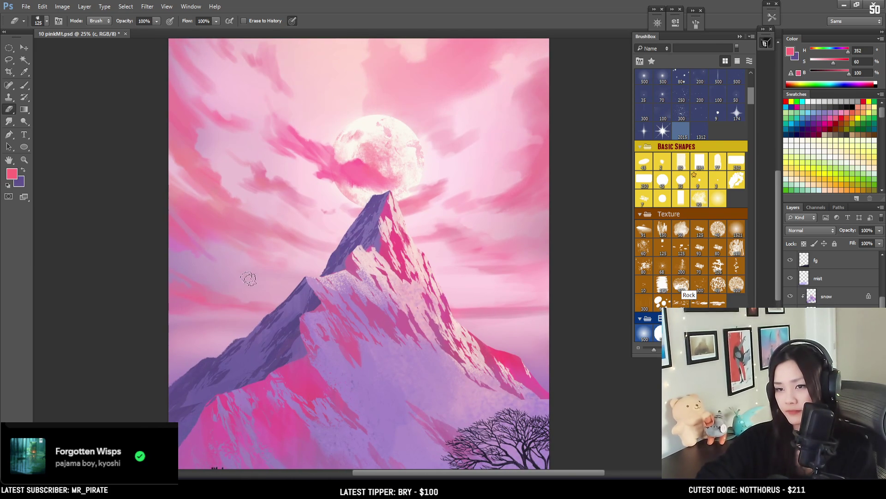
key(b)
alt+click(213, 237)
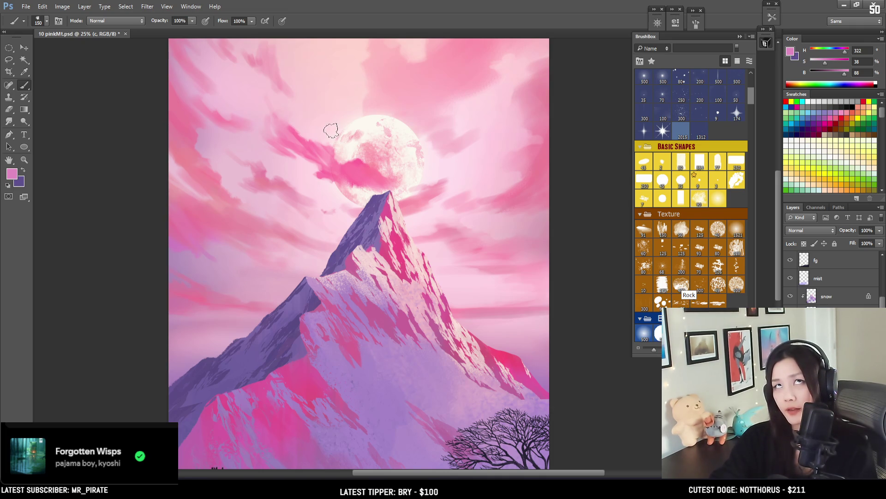
drag(453, 200, 455, 176)
key(bracketleft)
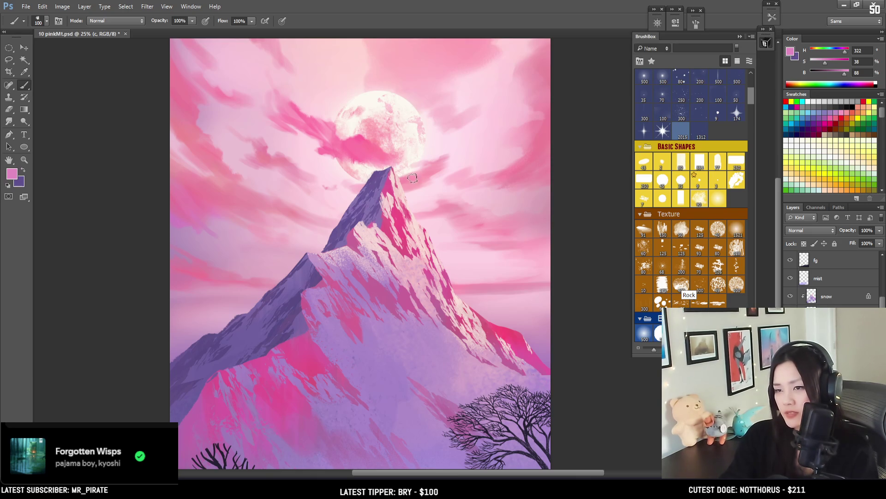
key(bracketright)
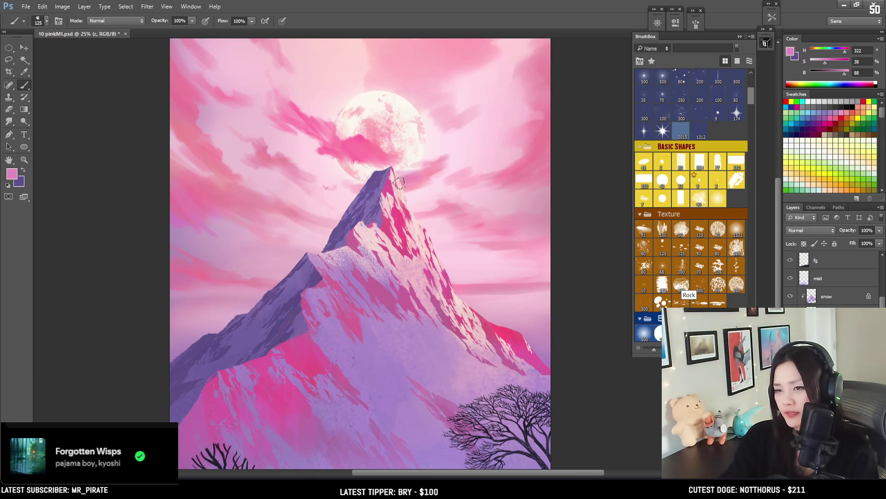
alt+click(418, 175)
- Sample the cloud pink beside the moon and erase parts of the cloud covering the moon
key(e)
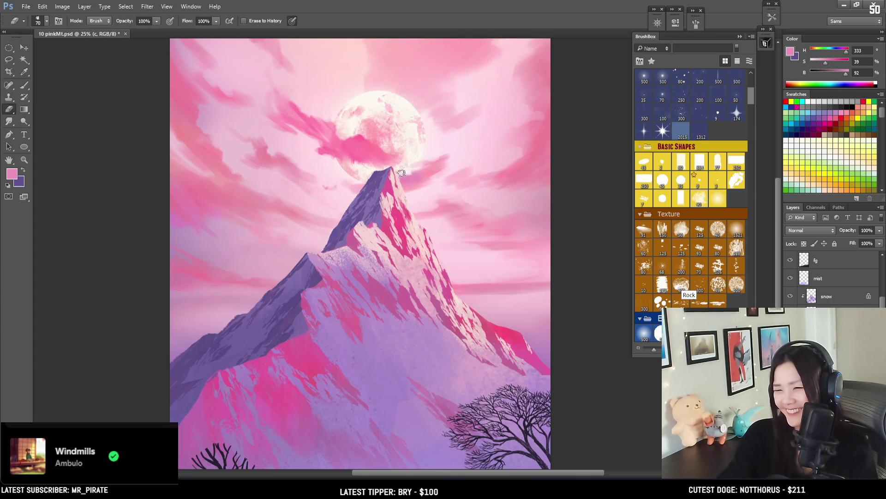
key(b)
alt+click(359, 148)
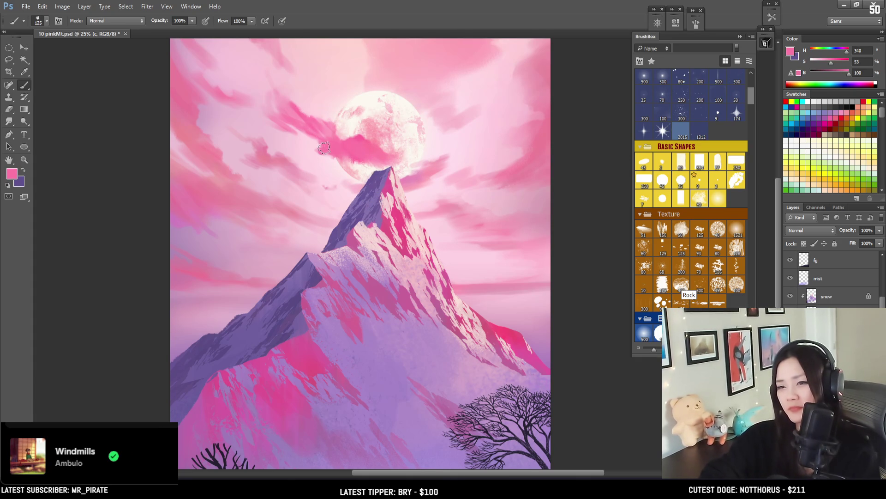
mouse_move(323, 141)
mouse_down()
mouse_move(299, 169)
mouse_move(306, 203)
mouse_up()
key(bracketleft)
key(bracketleft)
key(bracketright)
key(bracketright)
key(e)
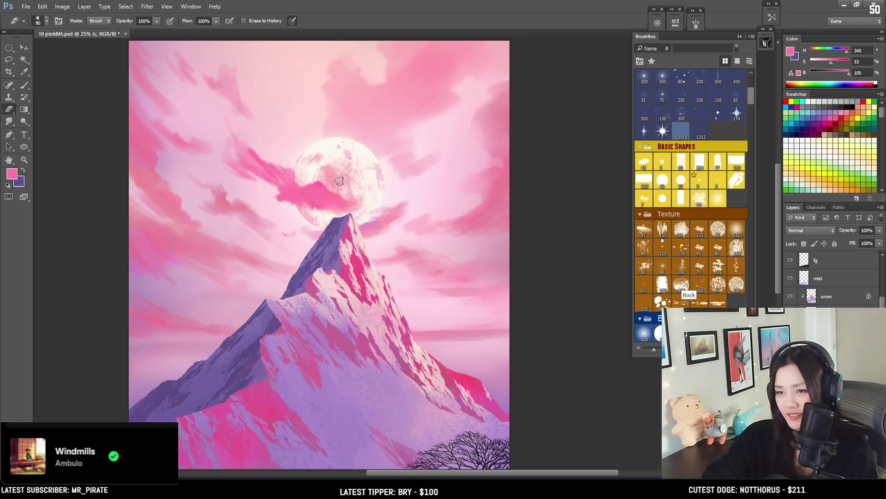
key(bracketright)
key(bracketright)
key(bracketright)
key(bracketright)
key(bracketright)
key(bracketright)
key(bracketright)
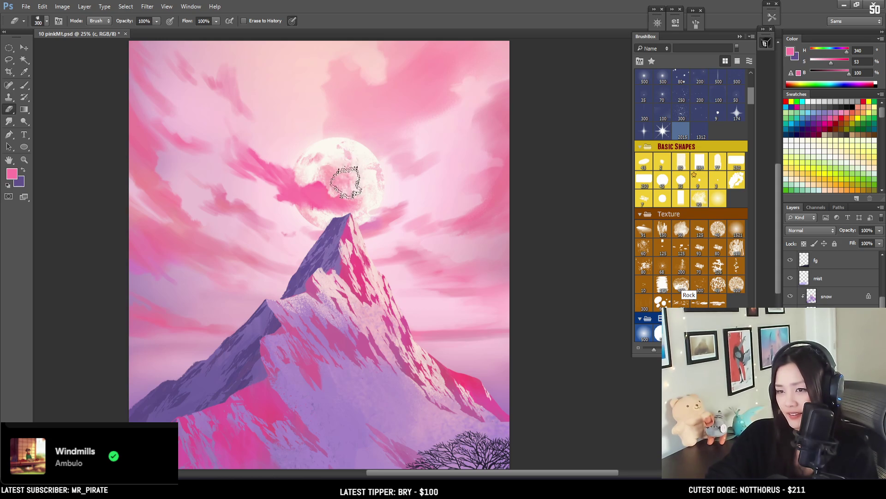
key(bracketleft)
key(bracketleft)
key(bracketleft)
drag(346, 161, 378, 174)
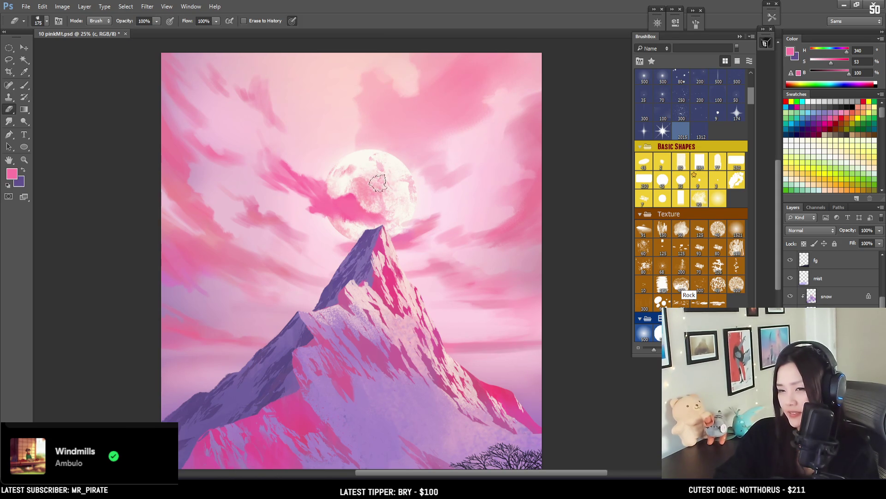
key(bracketleft)
key(bracketleft)
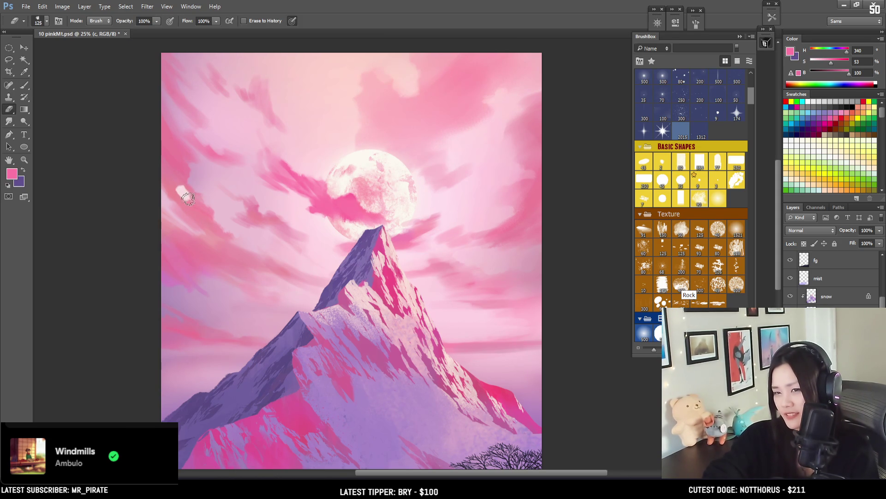
- Resample the muted sky pink, then pick a bright pink (H 340, S 55, B 100) near the moon
key(b)
alt+click(184, 200)
key(bracketright)
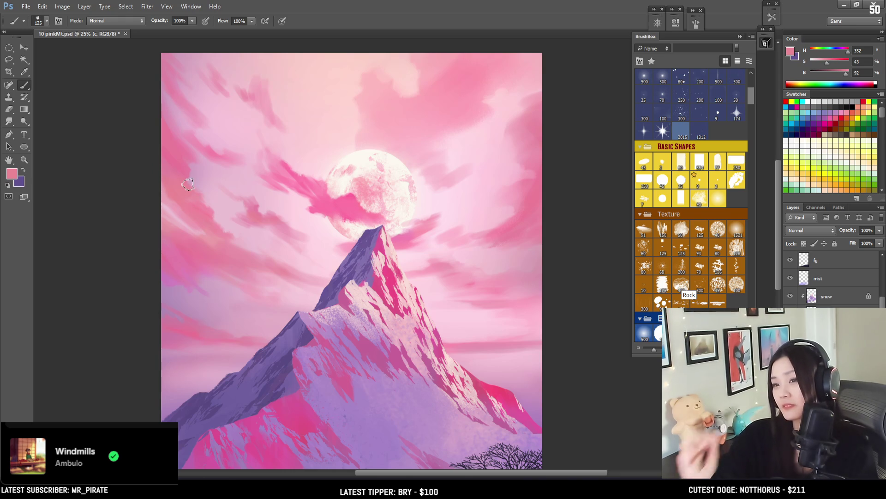
key(ctrl+minus)
key(ctrl+minus)
key(ctrl+plus)
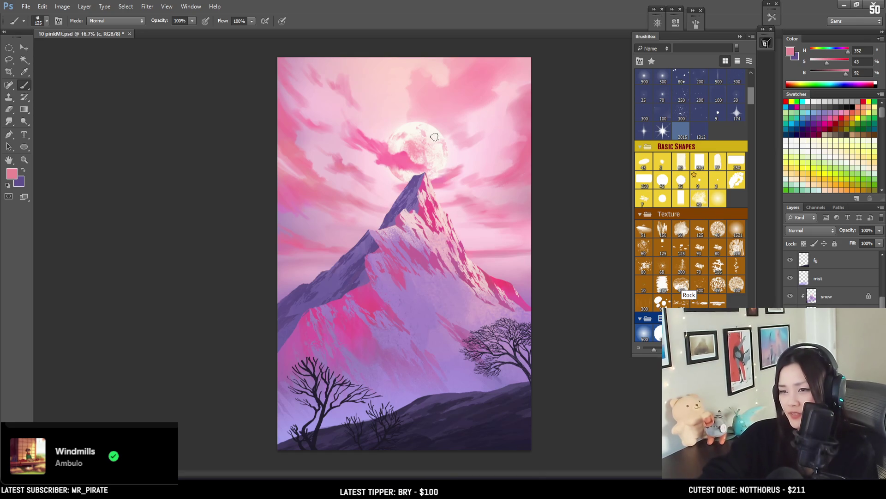
alt+click(399, 165)
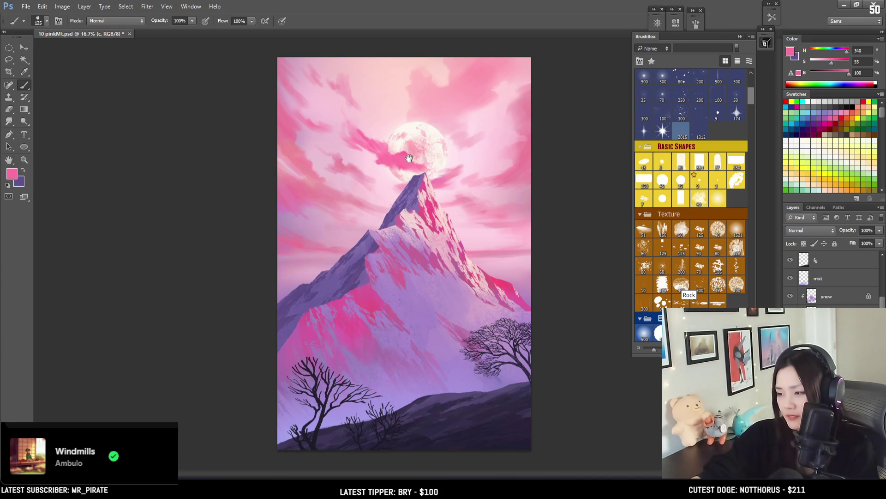
- Sample a muted cloud pink (H 346, S 37, B 92), paint, then erase parts of the moon cloud
scroll(384, 178, up, 2)
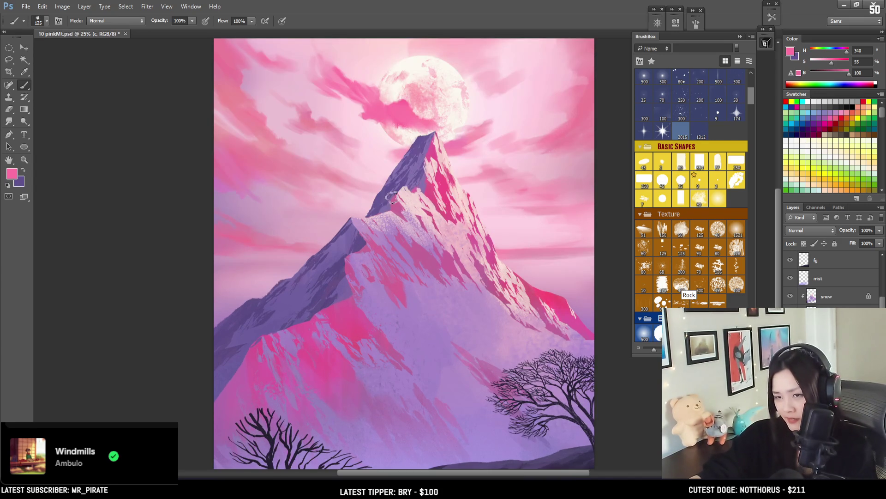
alt+click(356, 169)
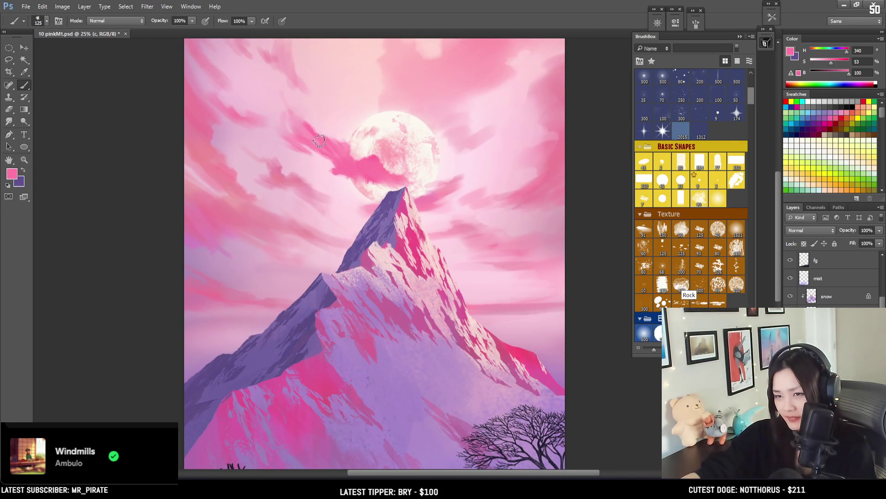
key(bracketleft)
key(bracketleft)
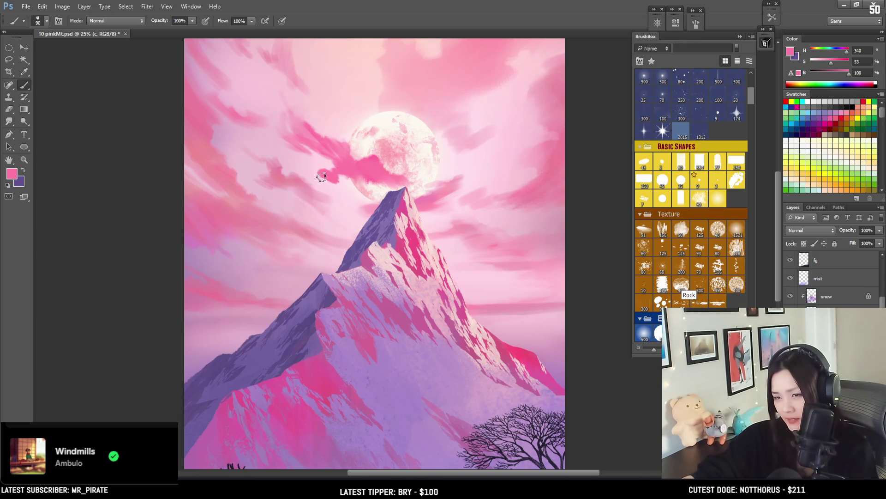
alt+click(299, 181)
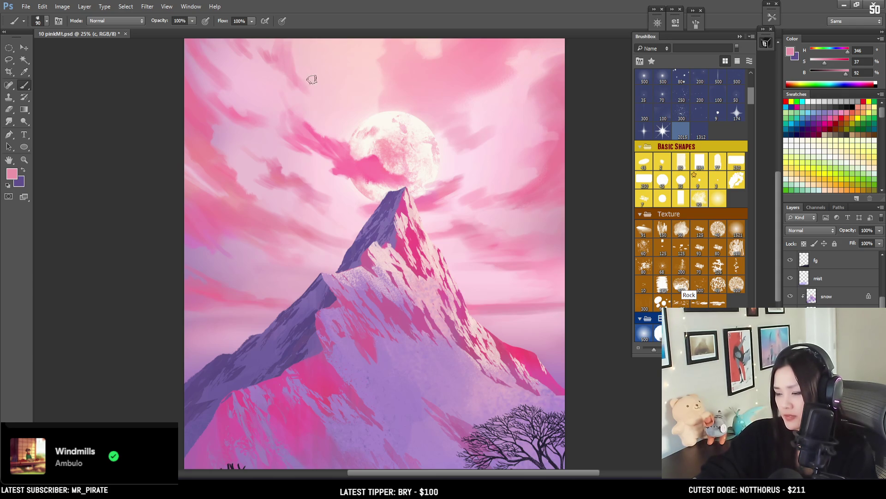
key(bracketright)
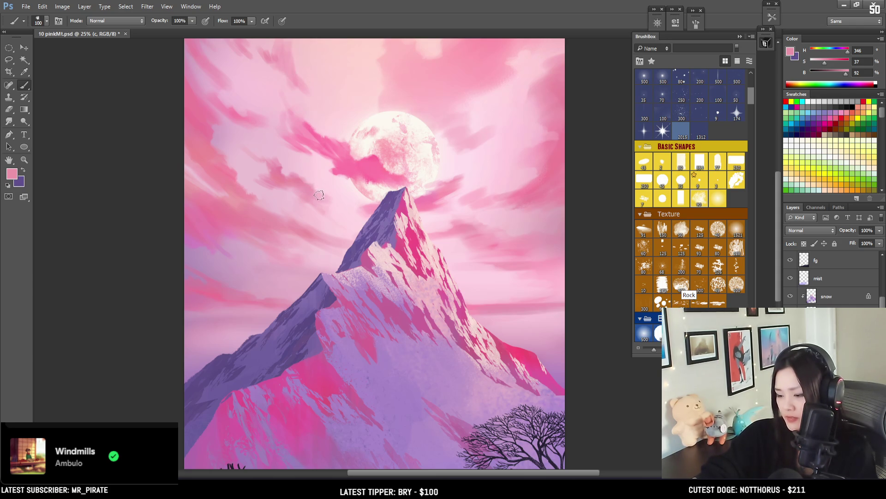
key(bracketright)
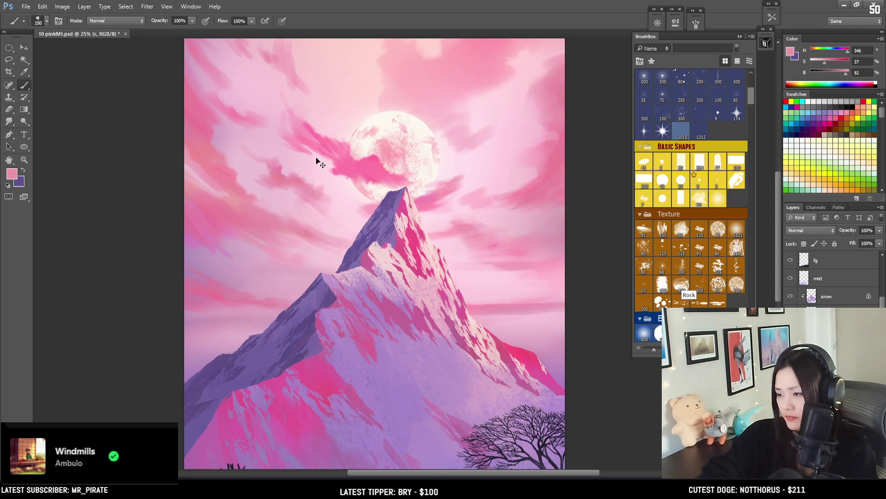
key(e)
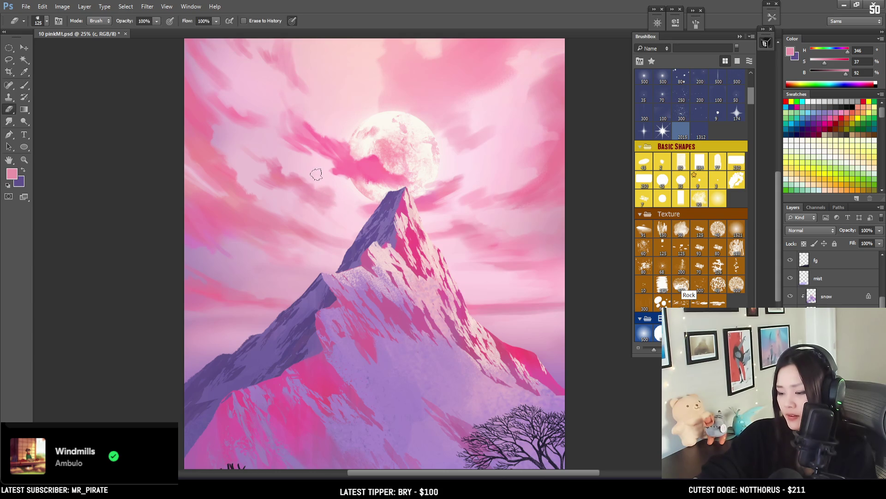
key(bracketright)
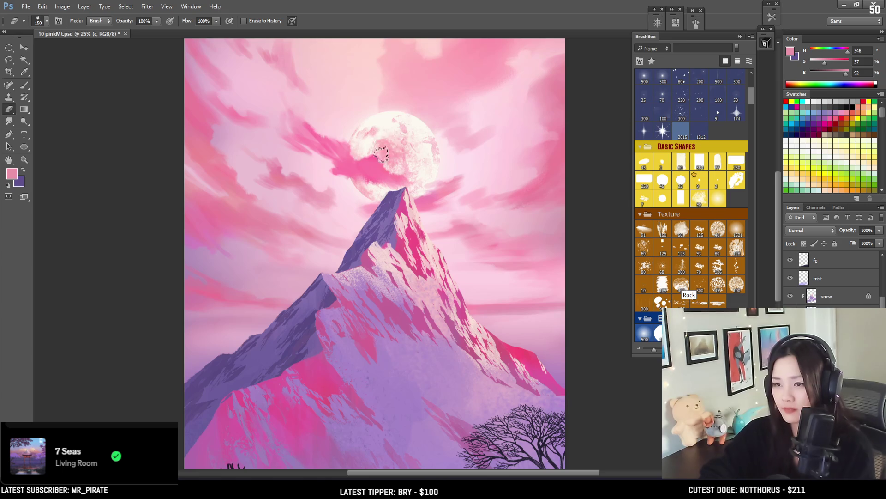
drag(410, 139, 403, 155)
- Trim the cloud over the moon with a much larger eraser, then return to a smaller brush
key(bracketright)
key(bracketright)
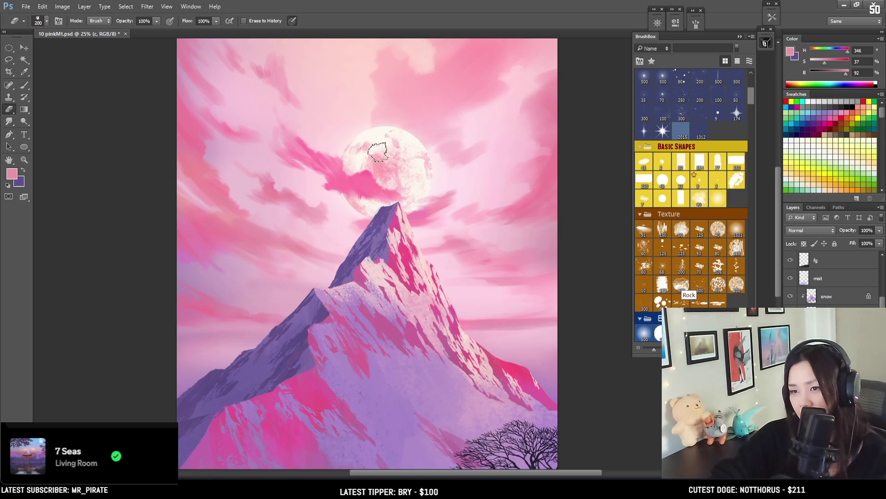
key(bracketright)
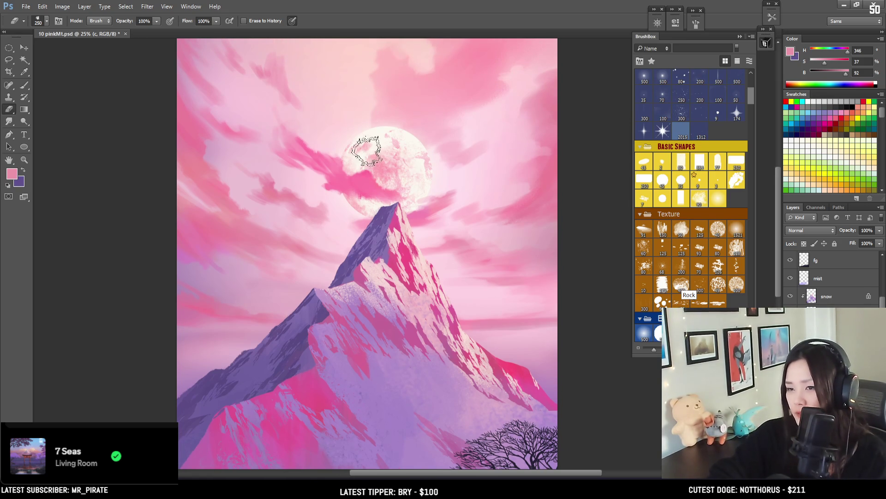
key(bracketright)
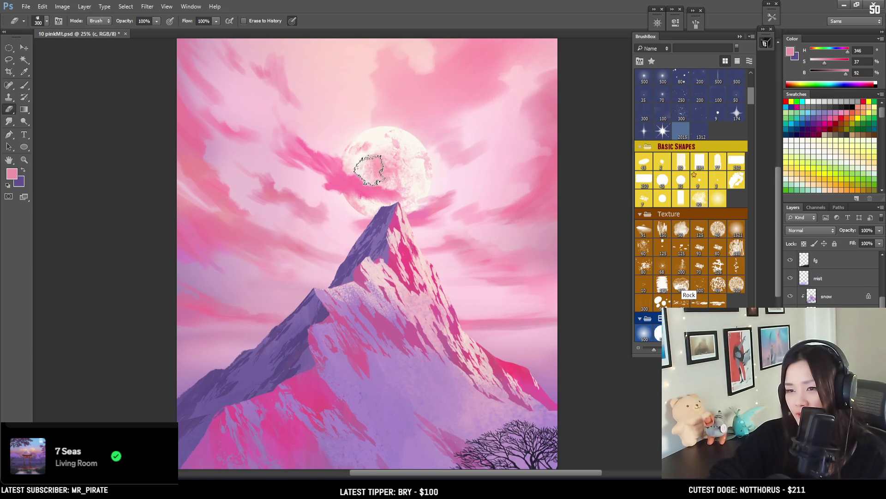
key(b)
key(bracketleft)
key(bracketleft)
key(bracketleft)
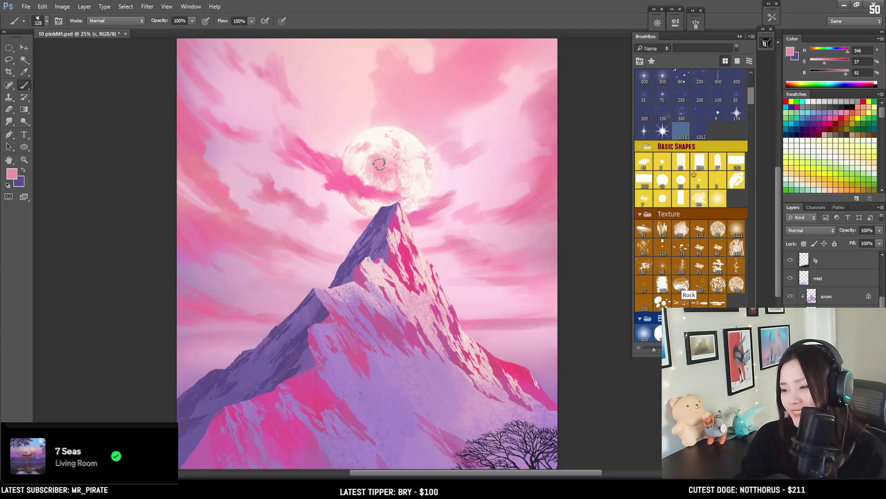
mouse_move(384, 263)
mouse_down()
mouse_move(388, 297)
mouse_move(392, 277)
mouse_up()
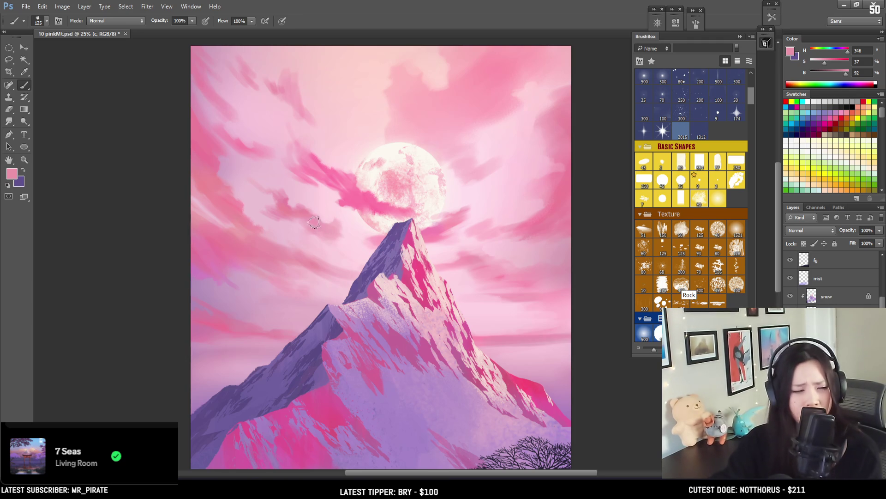
- Erase bits of the cloud strokes, sample the sky pink and save the painting
key(e)
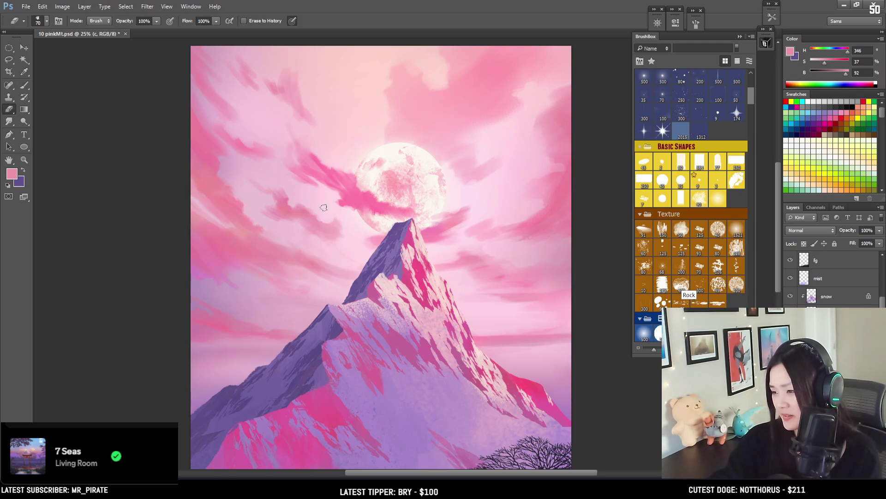
key(b)
alt+click(305, 254)
key(ctrl+s)
- Paint a soft pink cloud stroke across the sky and erase its edges with a large eraser
key(bracketleft)
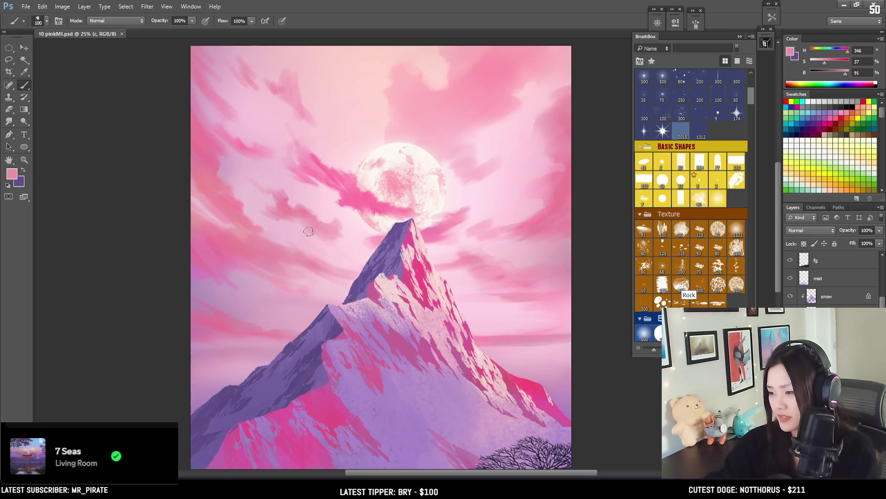
drag(274, 245, 342, 288)
key(bracketleft)
key(e)
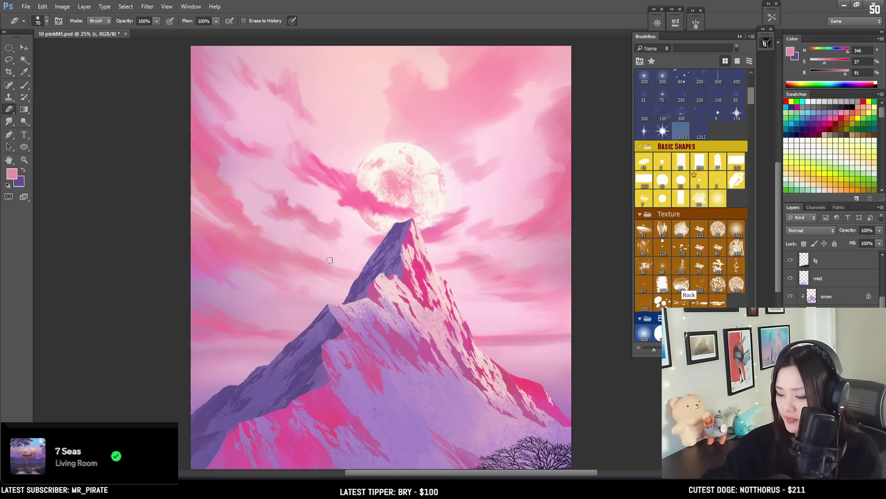
key(bracketright)
key(bracketright)
key(bracketright)
drag(418, 210, 381, 256)
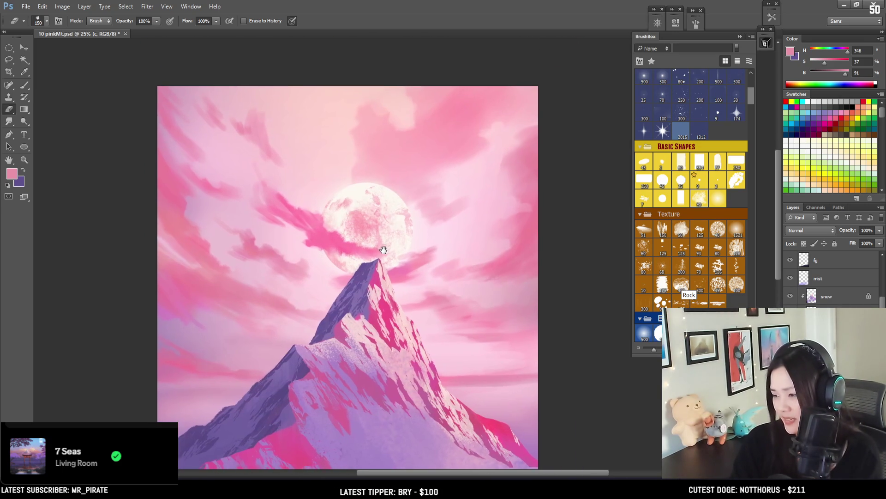
key(b)
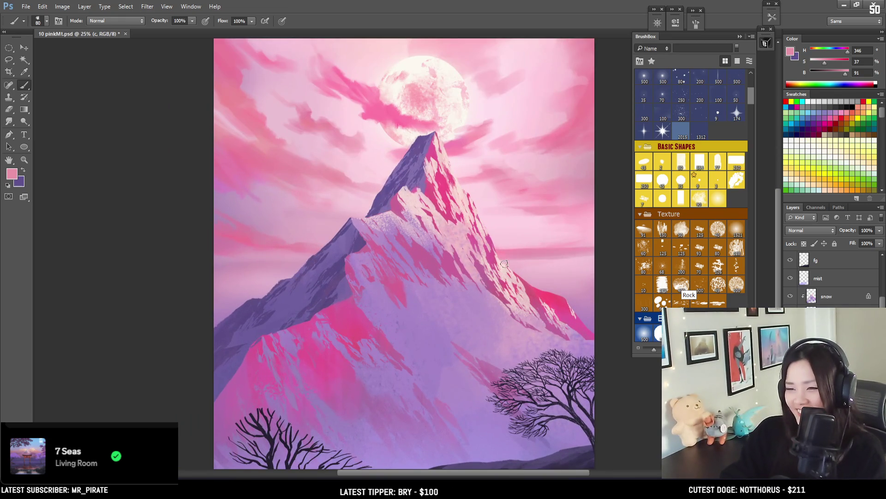
- Sample sky pinks (ending on H 343, S 50, B 92) and dab finer cloud strokes into the sky
key(bracketright)
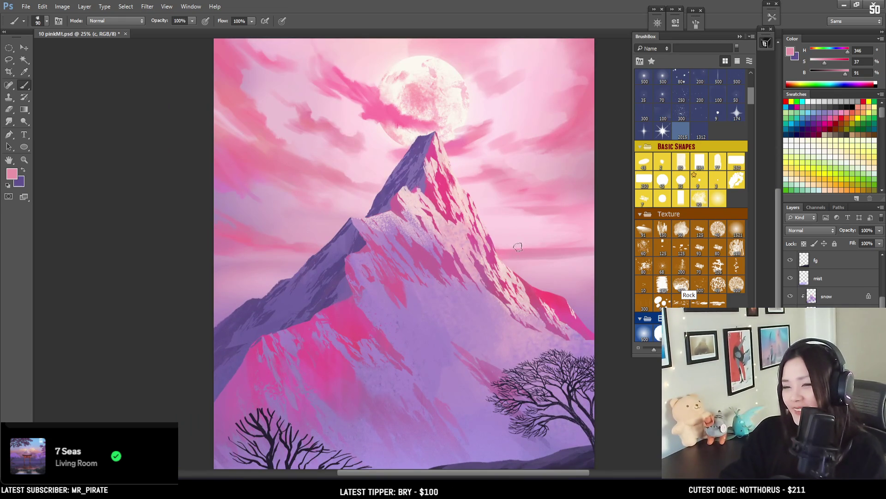
key(bracketright)
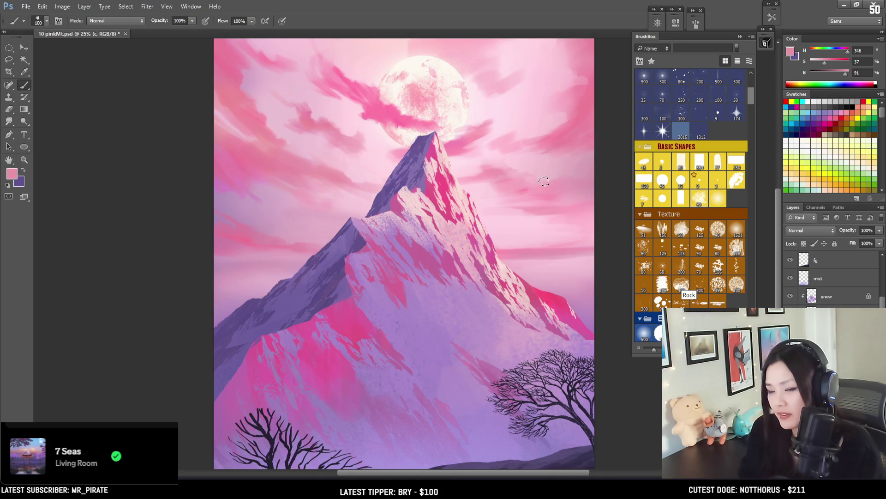
alt+click(246, 230)
key(bracketleft)
click(269, 229)
key(bracketleft)
key(bracketleft)
key(bracketleft)
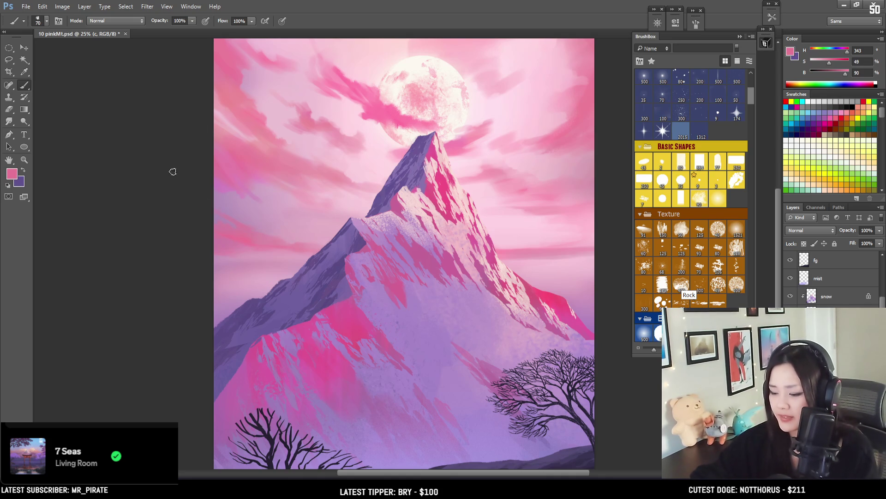
alt+click(242, 233)
key(bracketleft)
key(bracketleft)
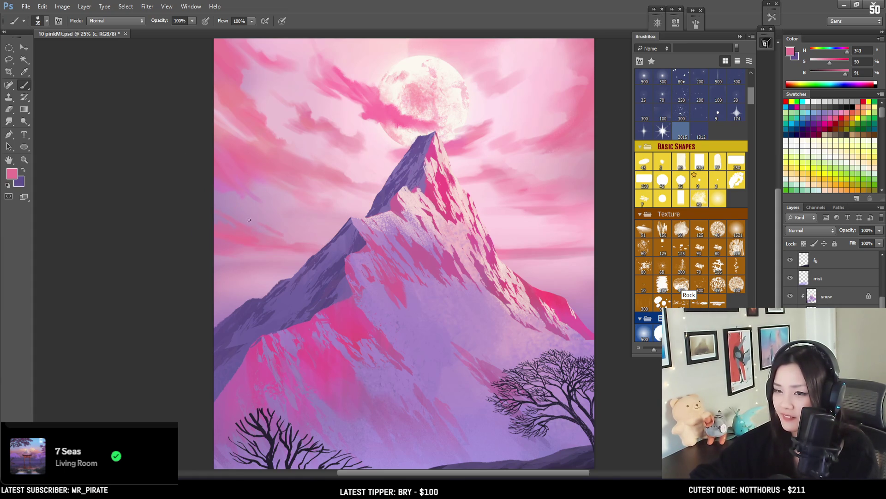
- Erase and soften the edges of the upper-left sky clouds
key(e)
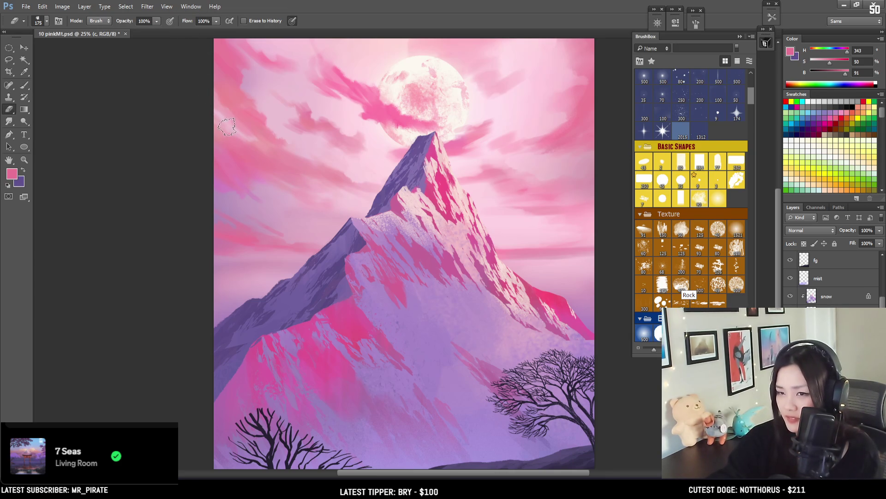
key(bracketright)
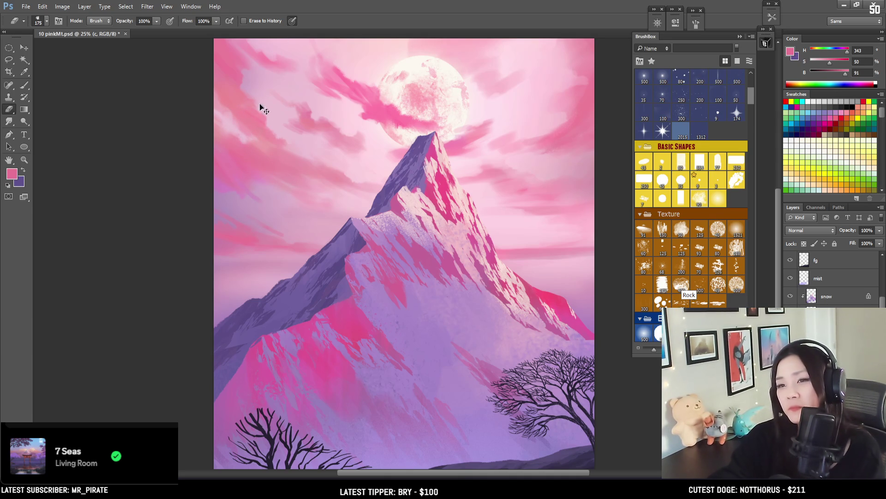
key(bracketleft)
key(bracketleft)
drag(328, 46, 271, 130)
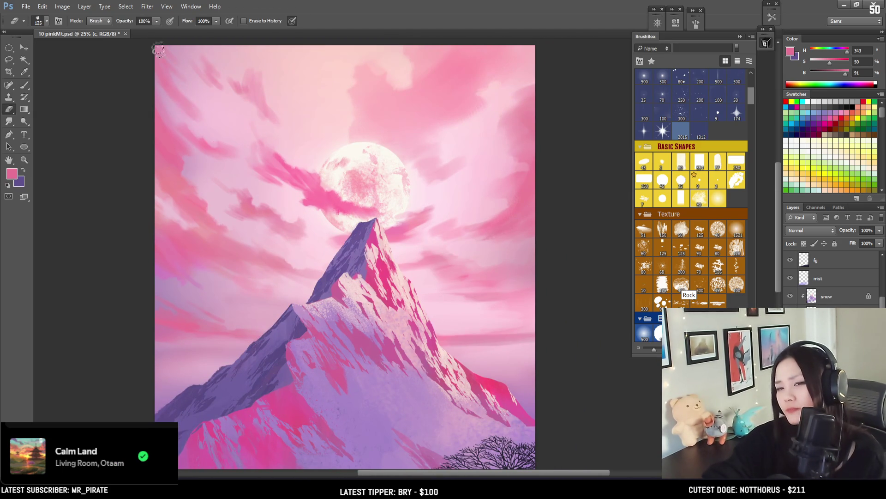
- Paint light pink cloud strokes across the moon using pinks sampled from the sky and clouds
key(b)
alt+click(186, 101)
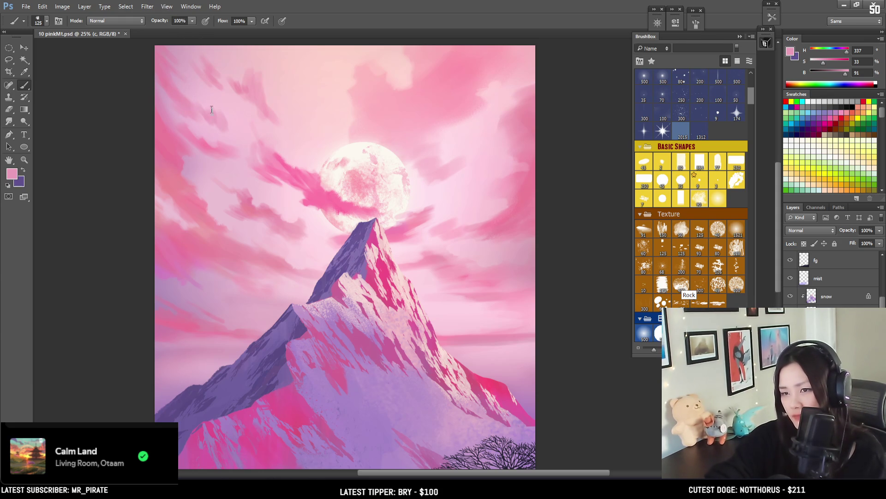
key(e)
key(bracketright)
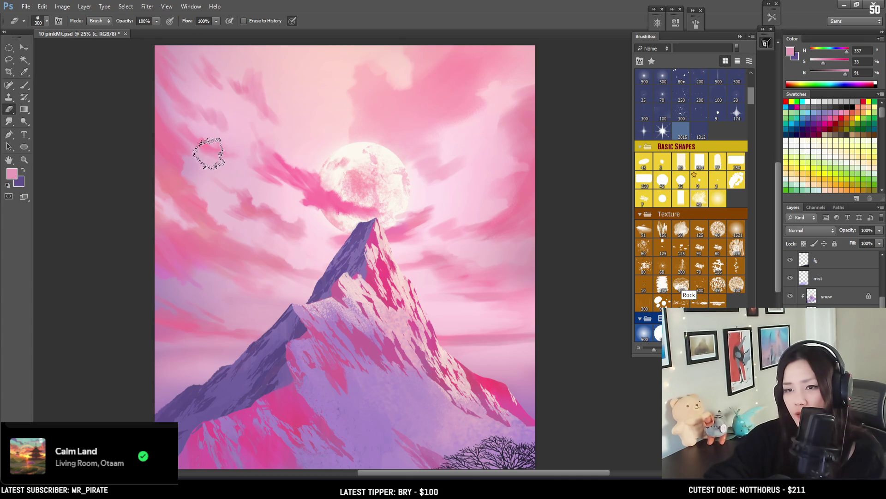
key(bracketright)
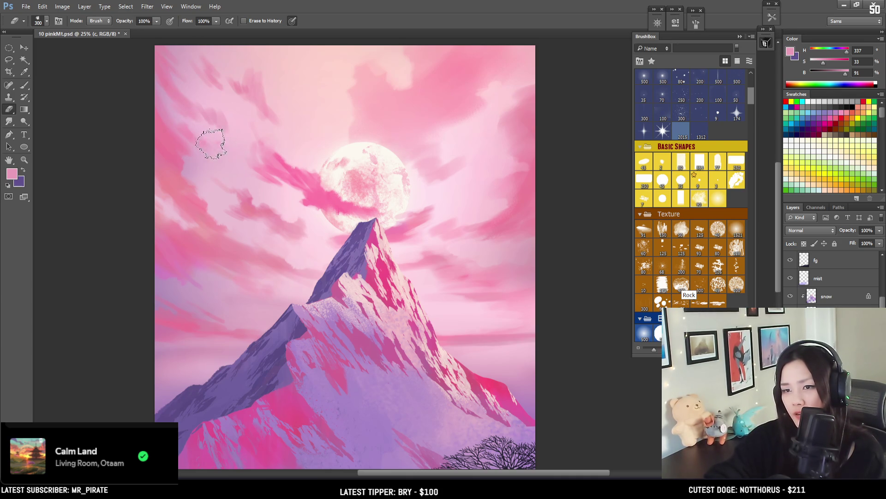
key(bracketleft)
key(bracketleft)
key(b)
alt+click(217, 119)
drag(222, 156, 174, 152)
key(bracketright)
key(bracketright)
alt+click(240, 159)
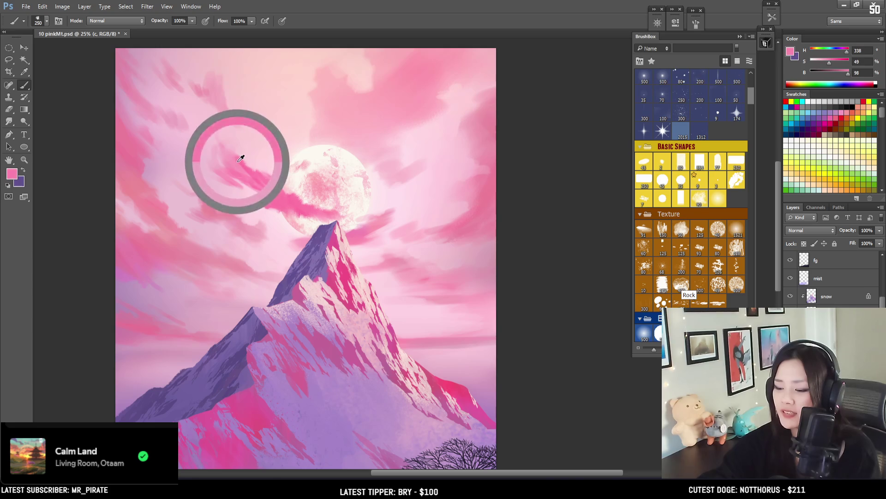
key(bracketleft)
key(bracketleft)
key(bracketleft)
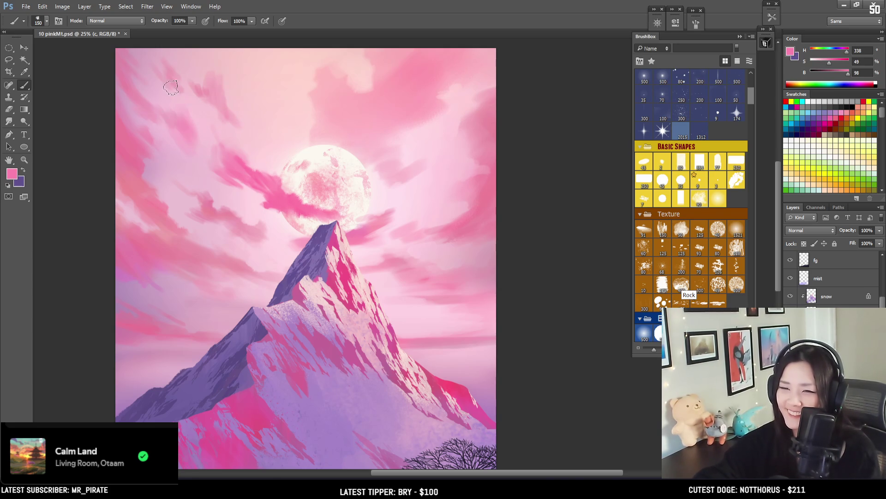
- Alternately erase and repaint the cloud wisps beside the moon with paler sampled sky pinks
key(e)
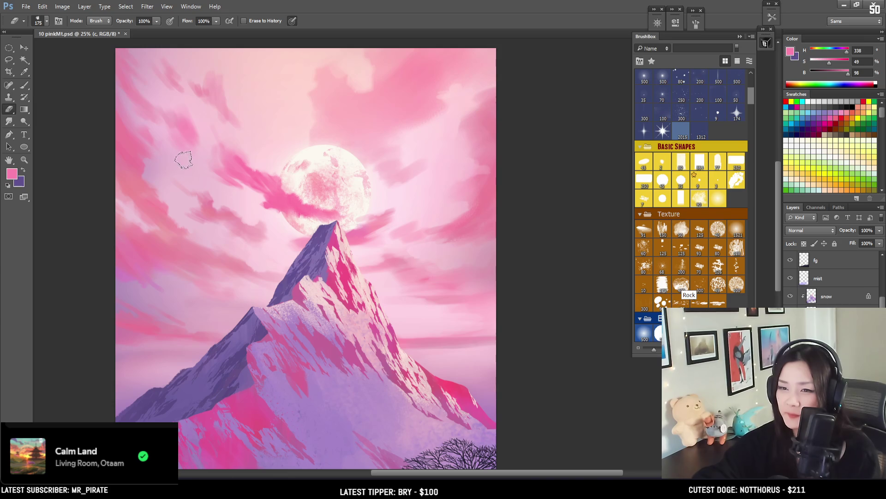
drag(272, 133, 284, 147)
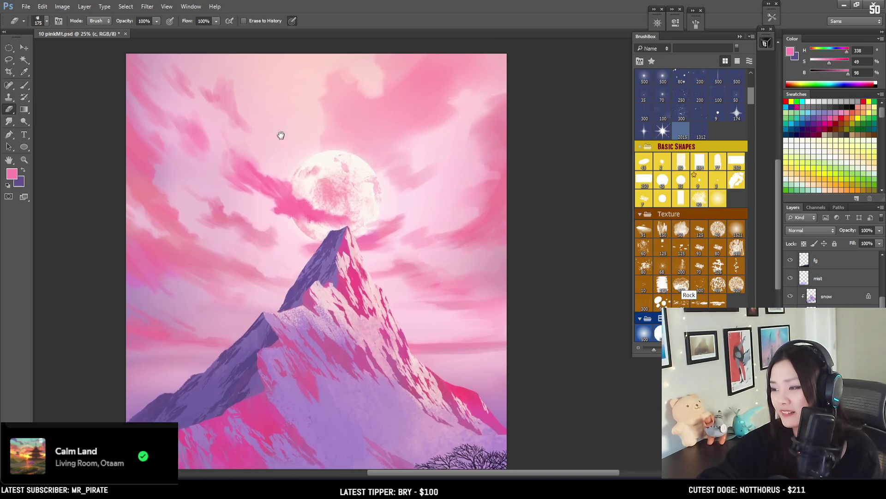
key(b)
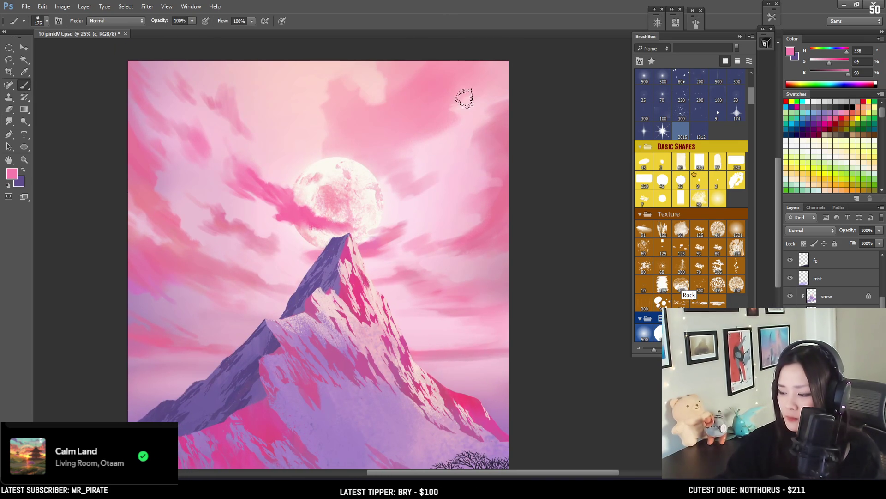
alt+click(490, 143)
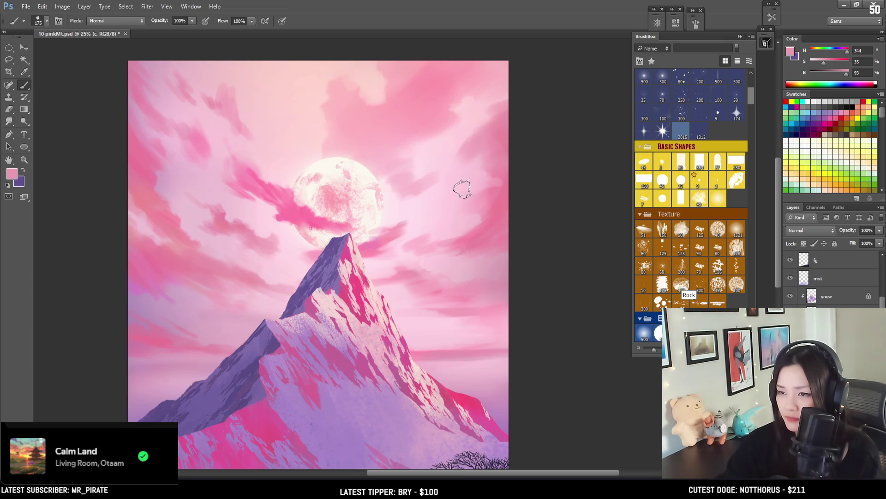
key(e)
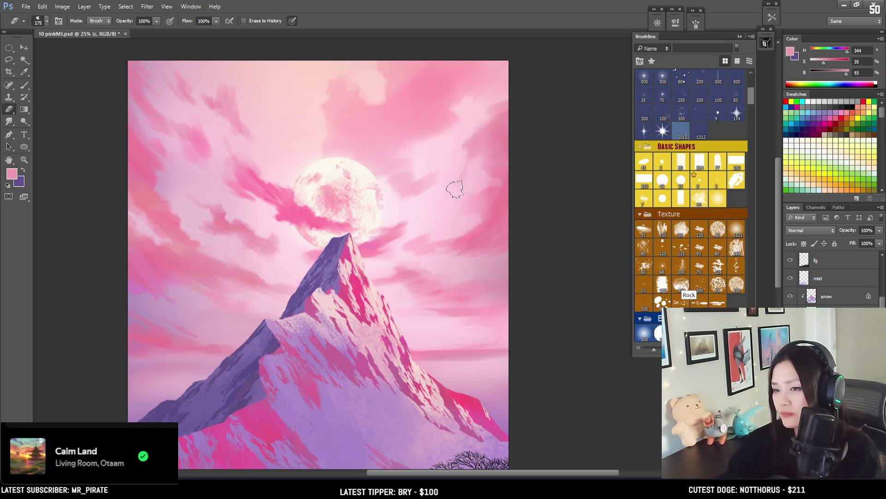
key(b)
mouse_move(473, 210)
mouse_down()
mouse_move(502, 110)
mouse_move(489, 95)
mouse_move(481, 224)
mouse_move(480, 121)
mouse_move(515, 82)
mouse_move(501, 118)
mouse_move(512, 85)
mouse_up()
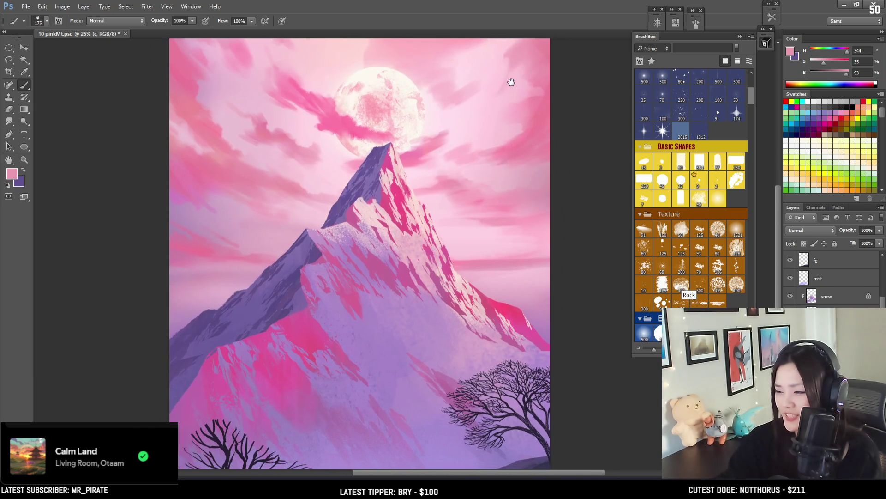
key(bracketright)
alt+click(490, 152)
key(e)
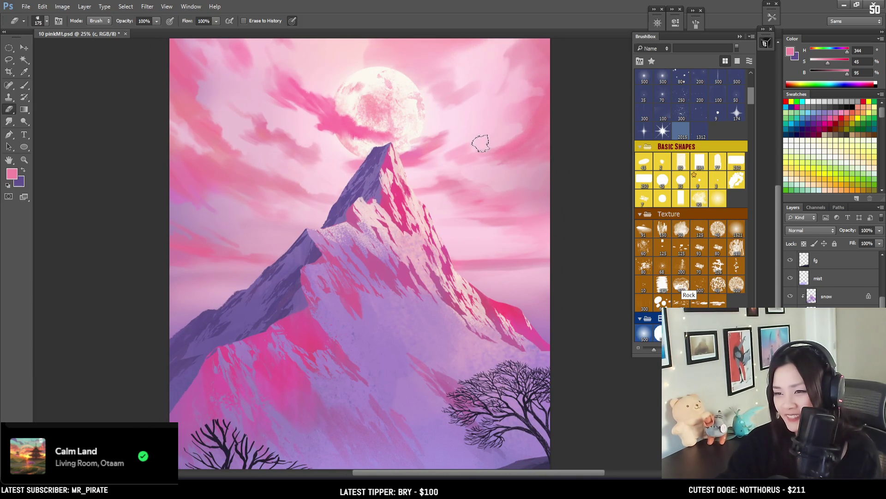
key(b)
alt+click(463, 145)
key(bracketleft)
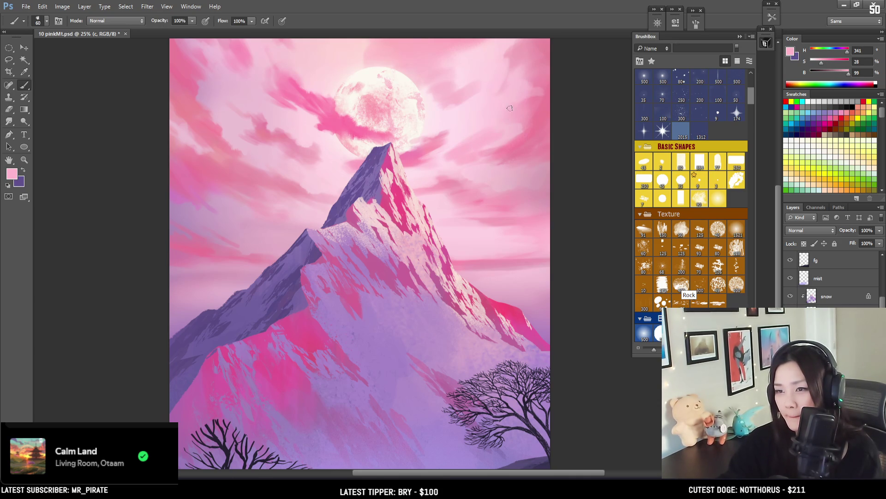
- Rework the clouds above the peak with a deeper pink and the eraser, then zoom out
key(e)
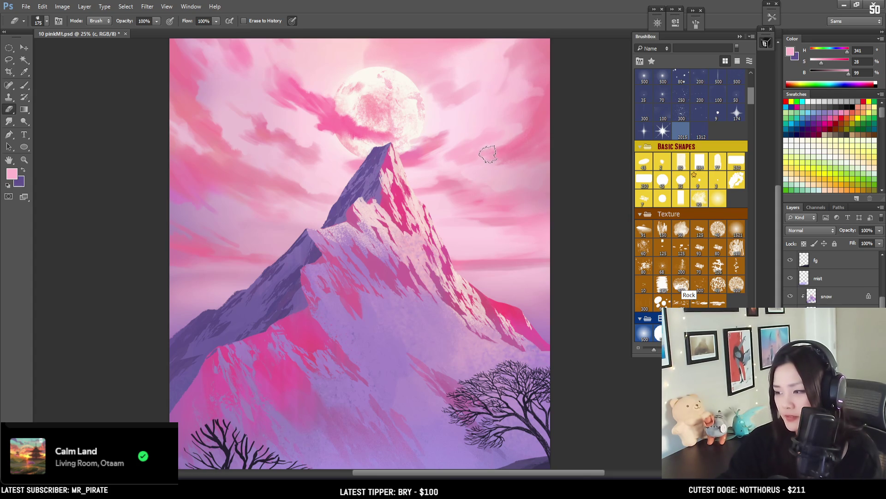
mouse_move(484, 135)
mouse_down()
mouse_move(492, 190)
mouse_move(517, 162)
mouse_up()
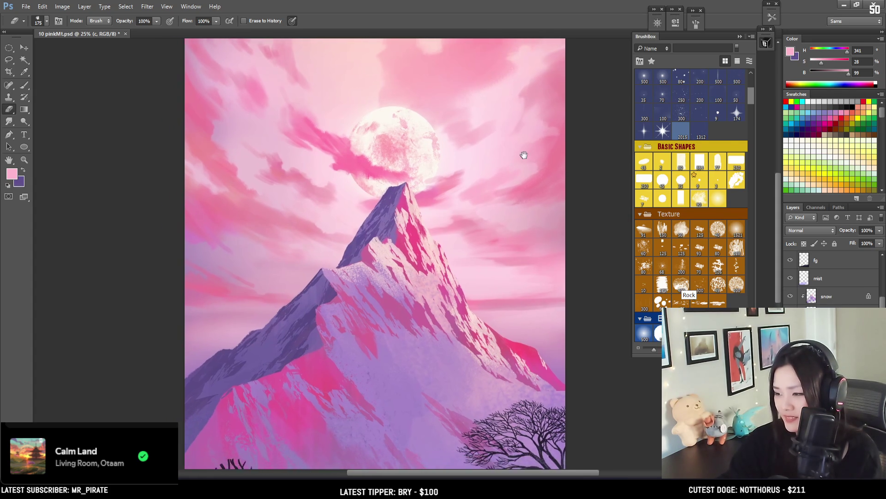
key(bracketright)
key(bracketright)
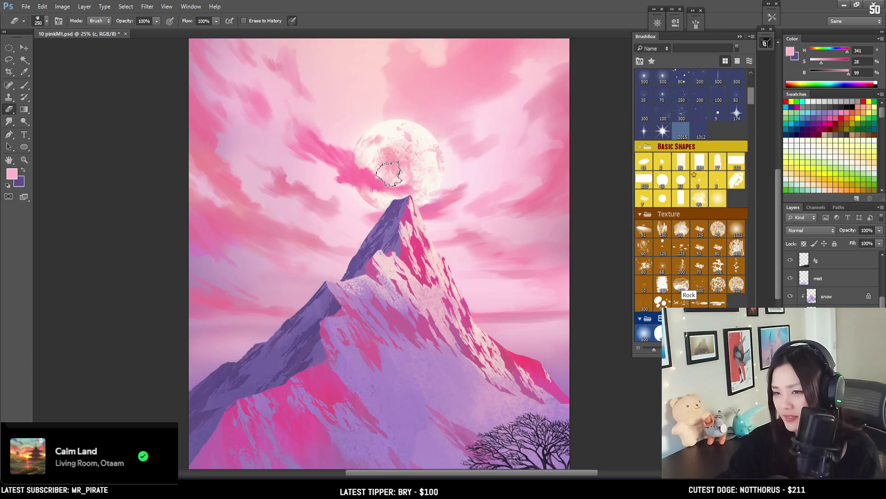
key(b)
alt+click(357, 172)
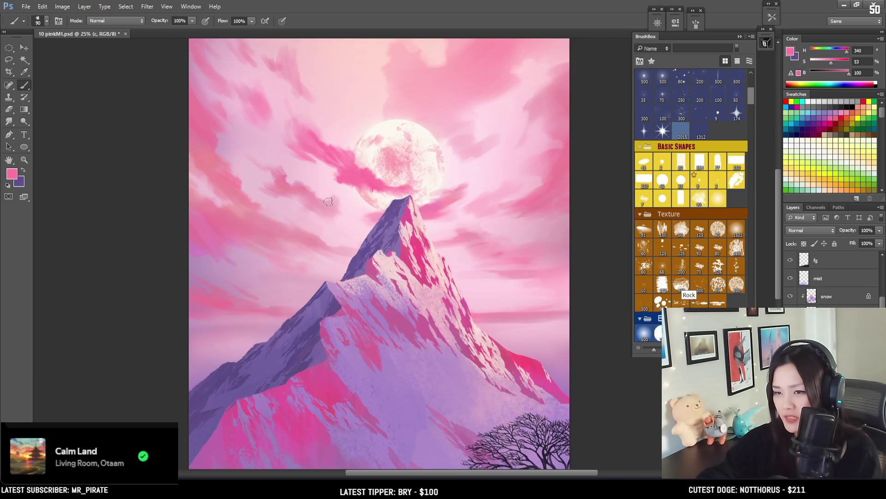
key(e)
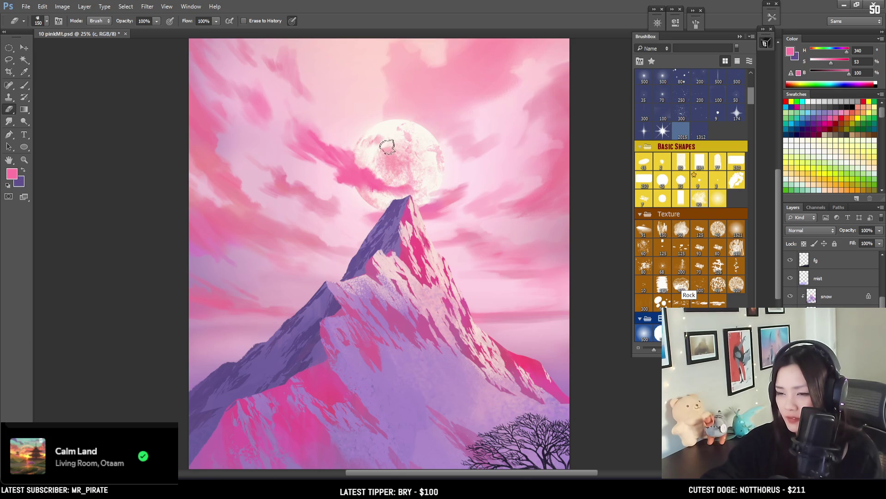
key(b)
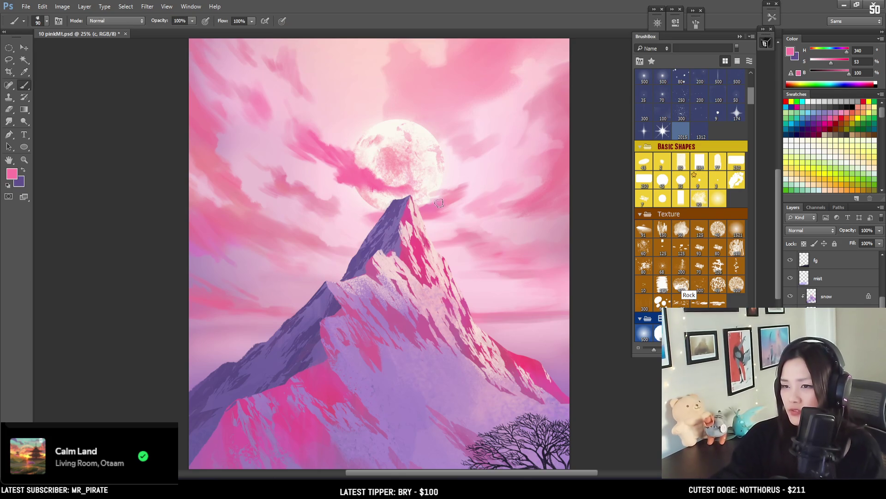
key(bracketright)
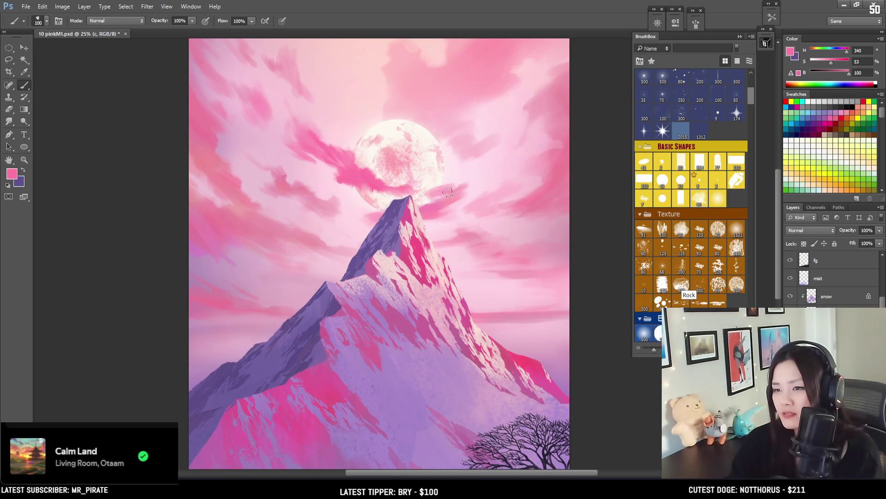
key(e)
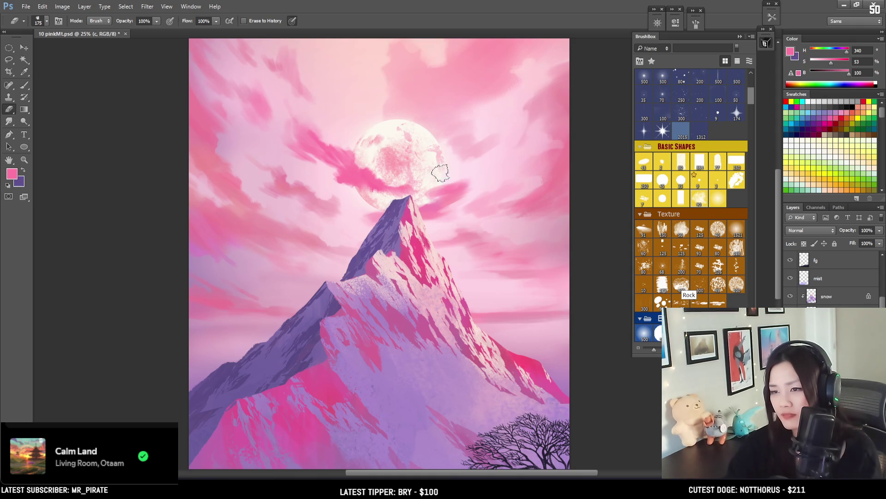
key(b)
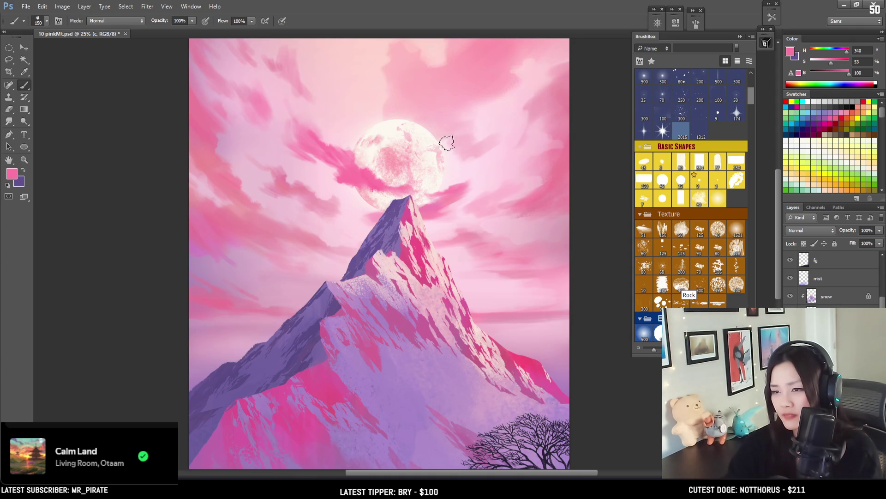
key(ctrl+minus)
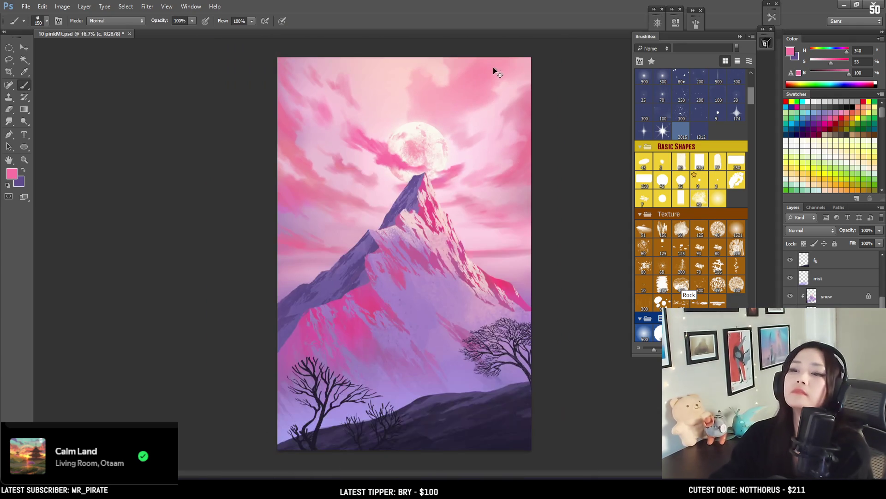
- Zoom in on the moon and repaint the clouds in sampled cloud pinks at brush size 200
key(ctrl+minus)
key(ctrl+plus)
key(ctrl+plus)
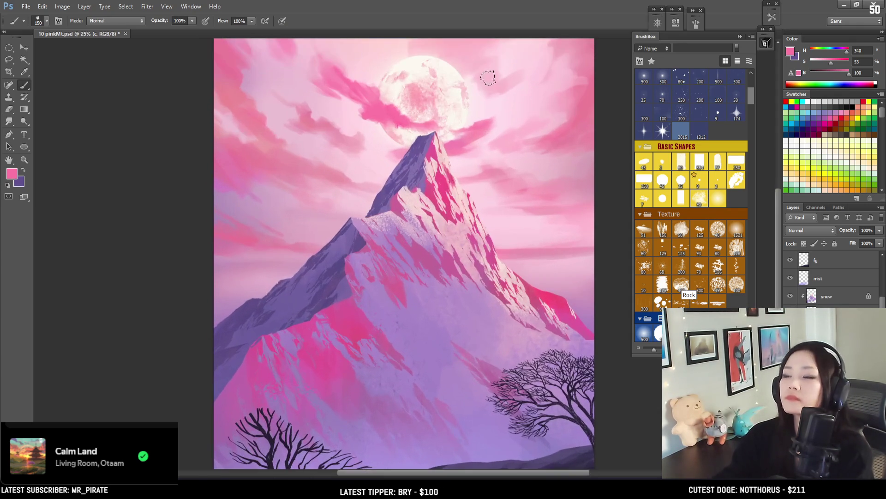
drag(413, 175, 379, 209)
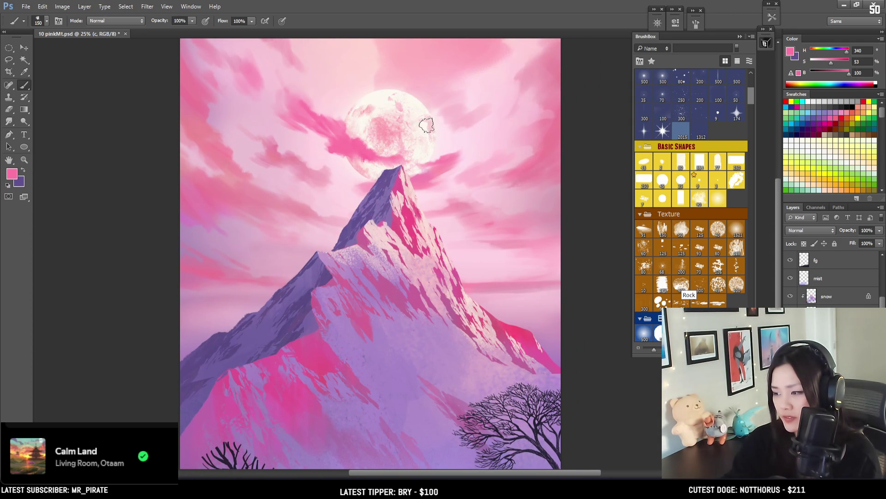
key(bracketright)
drag(418, 172, 422, 209)
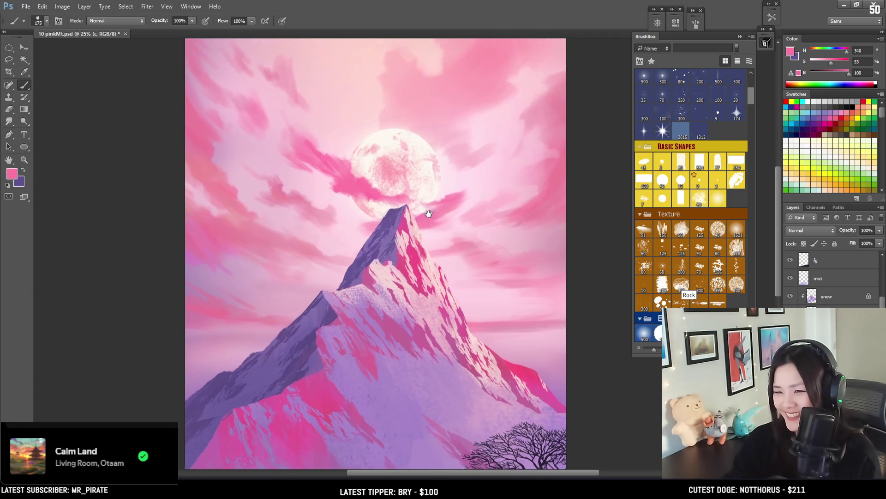
alt+click(284, 192)
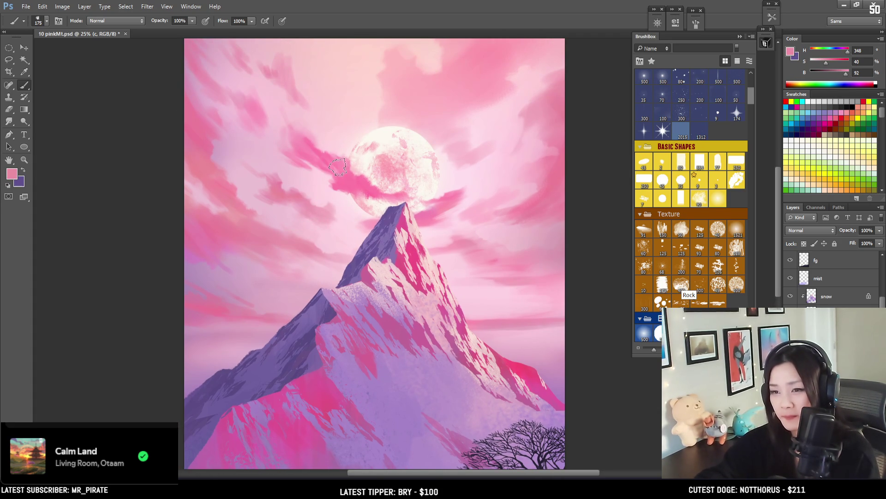
key(bracketleft)
alt+click(354, 180)
key(bracketright)
alt+click(342, 164)
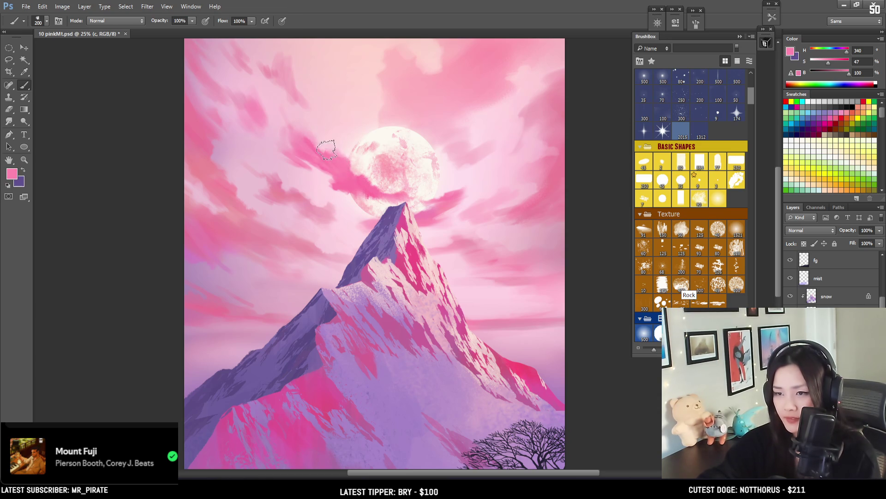
- Soften the cloud edges with the eraser, stepping it from 400 down to 250, then zoom out
key(e)
key(bracketright)
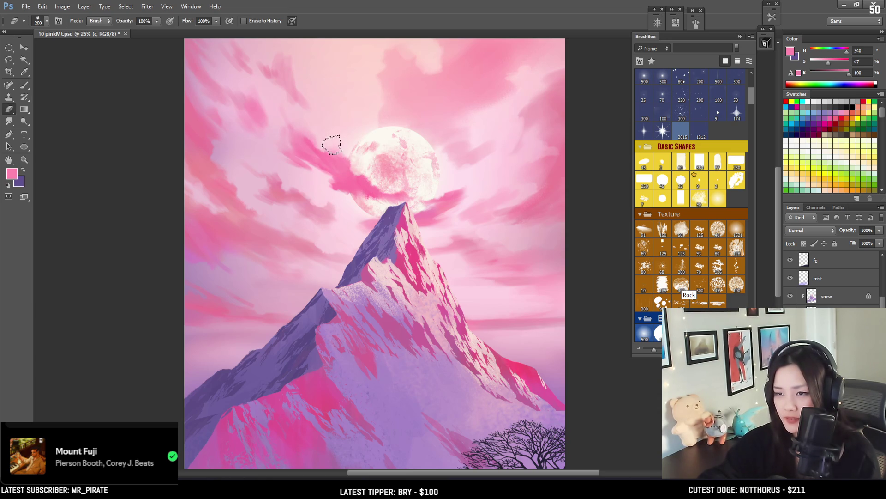
key(bracketleft)
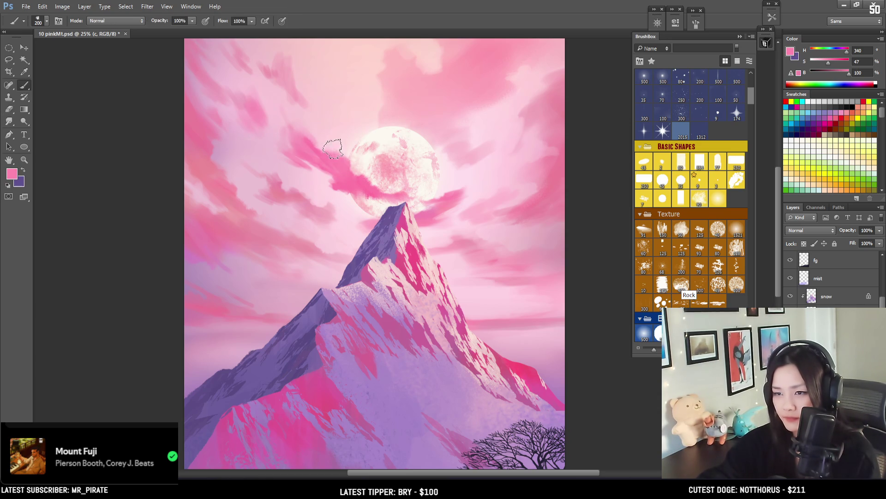
key(b)
alt+click(346, 154)
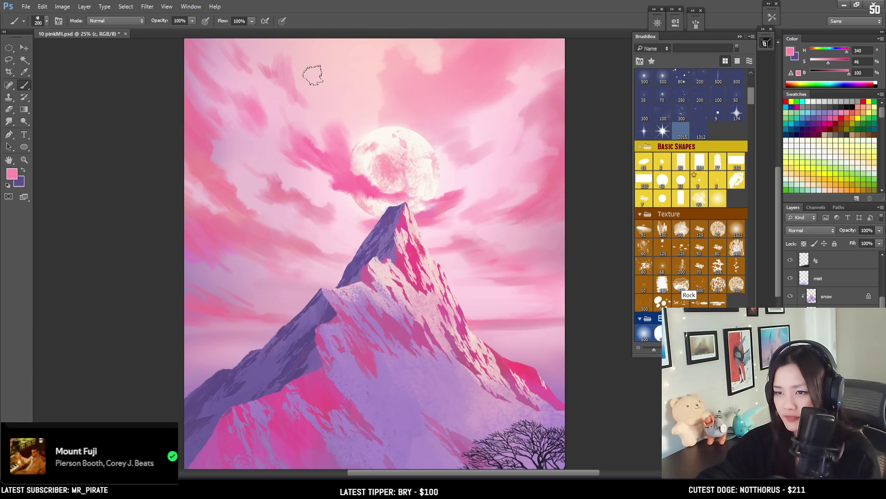
key(e)
key(bracketright)
key(bracketright)
key(bracketright)
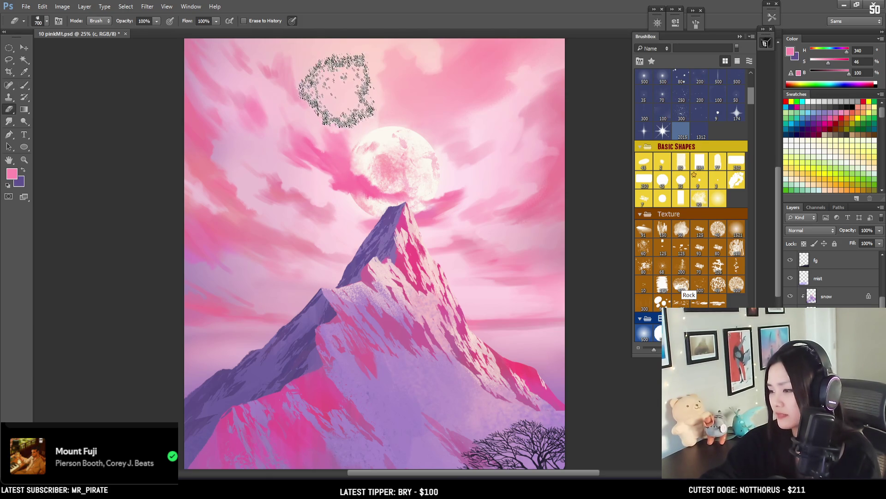
drag(351, 103, 350, 111)
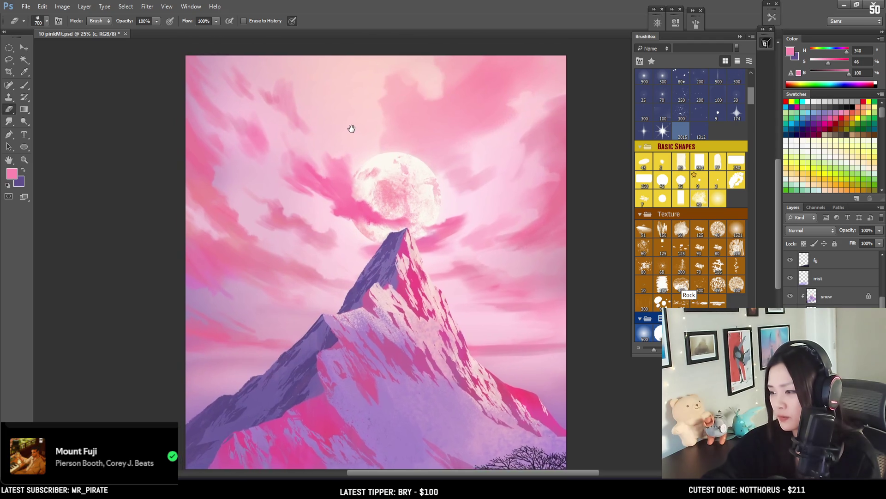
key(bracketleft)
key(bracketleft)
key(bracketleft)
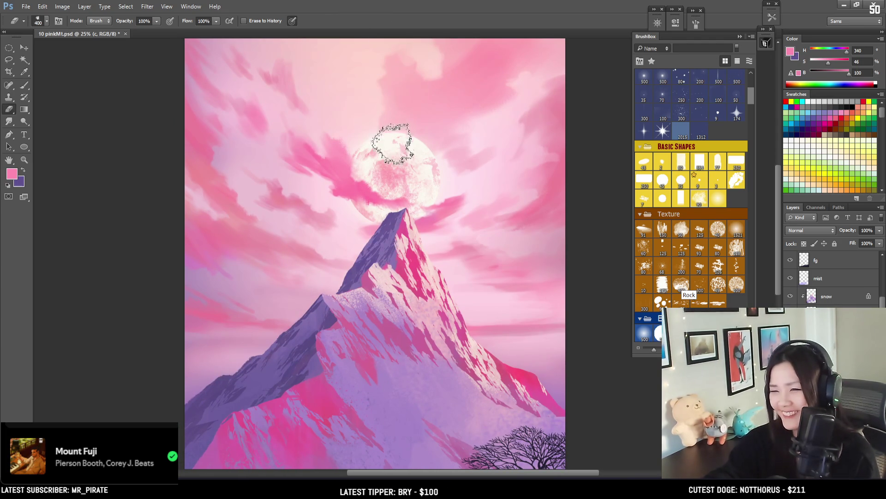
key(bracketleft)
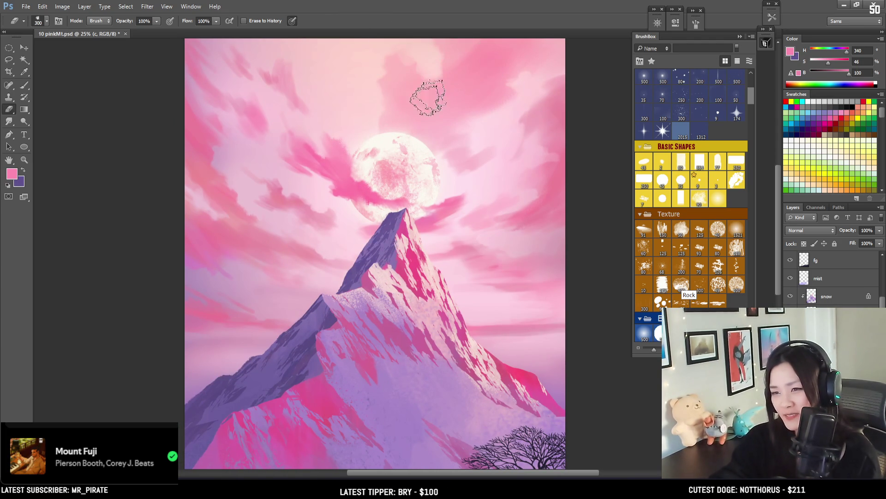
drag(405, 156, 405, 150)
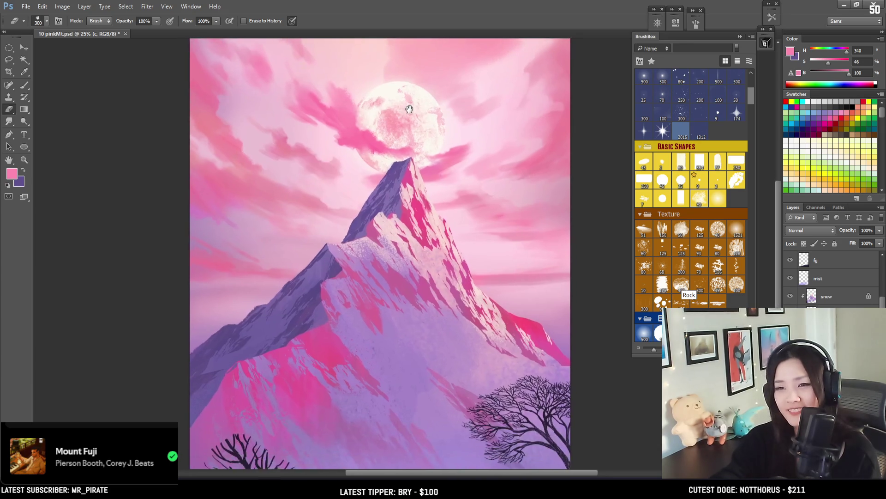
key(bracketleft)
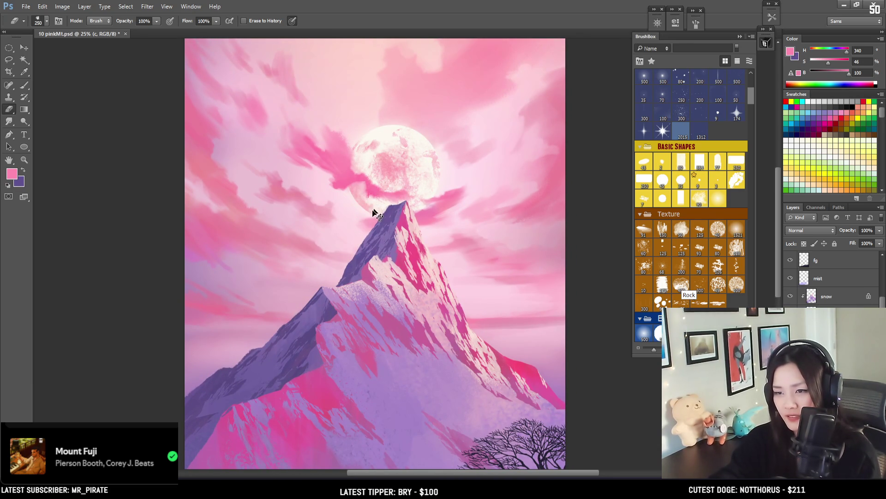
mouse_move(364, 211)
mouse_down()
mouse_move(357, 191)
mouse_move(372, 221)
mouse_up()
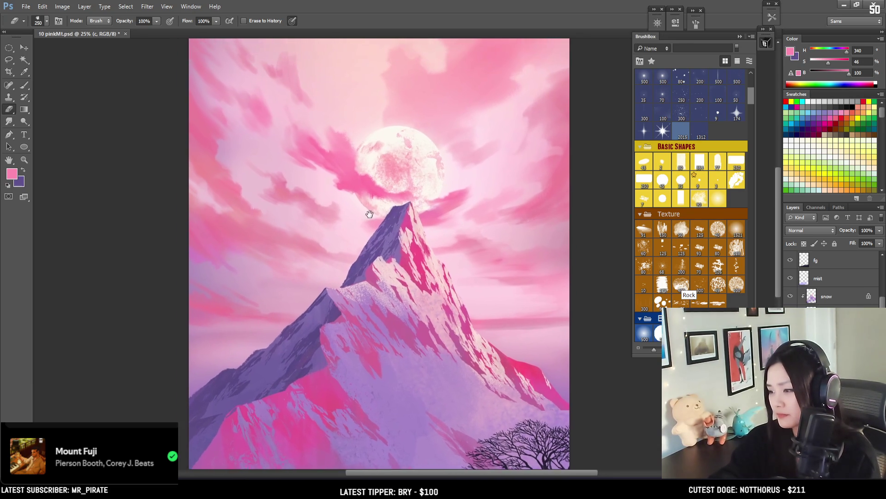
key(ctrl+minus)
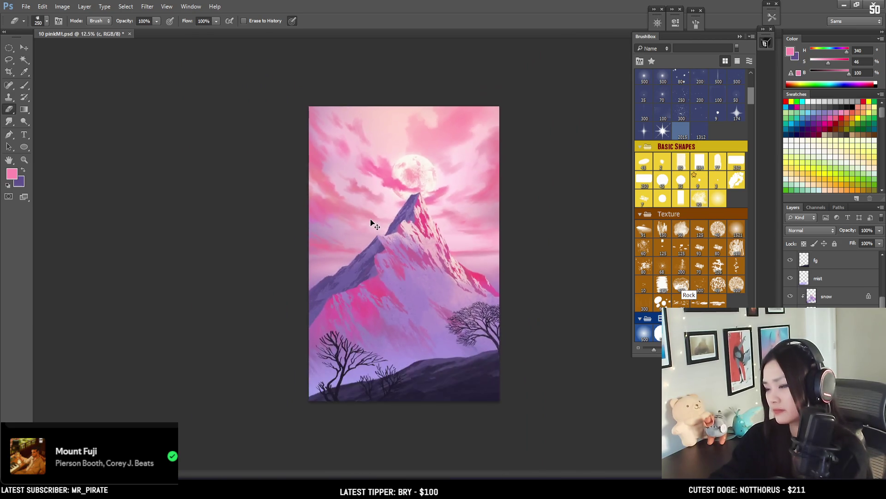
- Save the painting with Ctrl+S and select the 500 px Brush preset in BrushBox
key(ctrl+s)
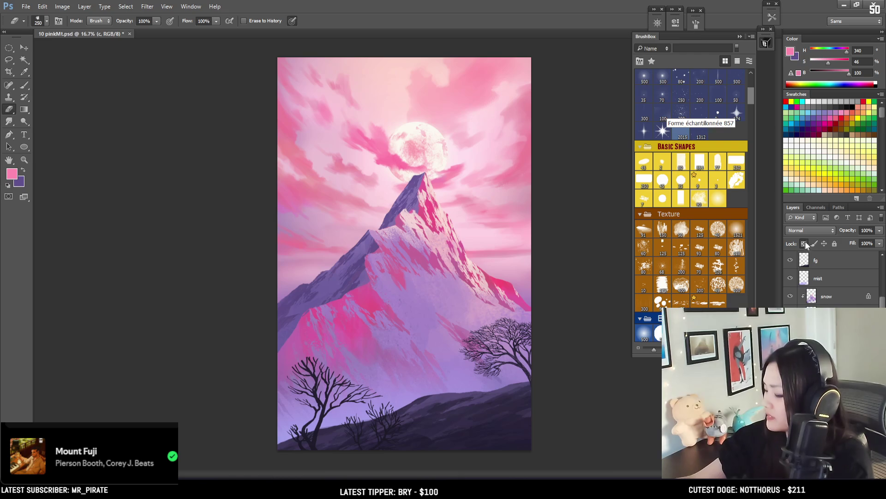
click(661, 229)
click(645, 334)
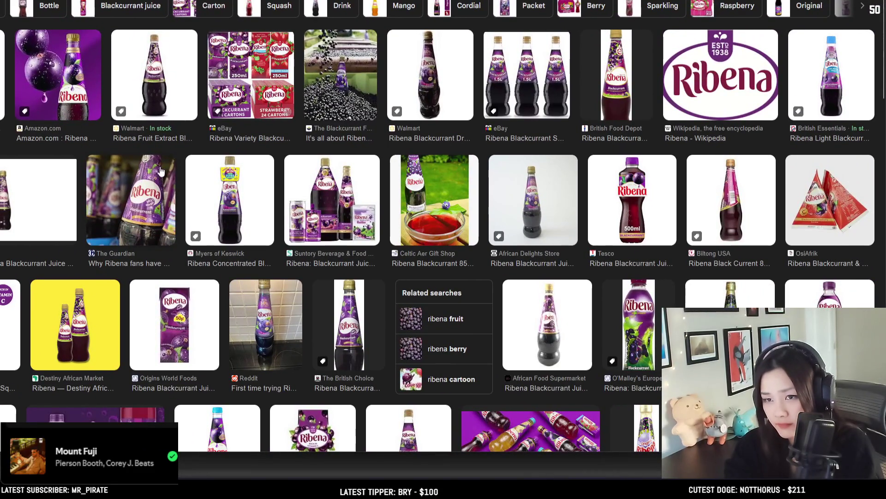
- Preview several Ribena results: the Light Blackcurrant bottle, Amazon bottle, Wikipedia logo and Suntory image
click(58, 74)
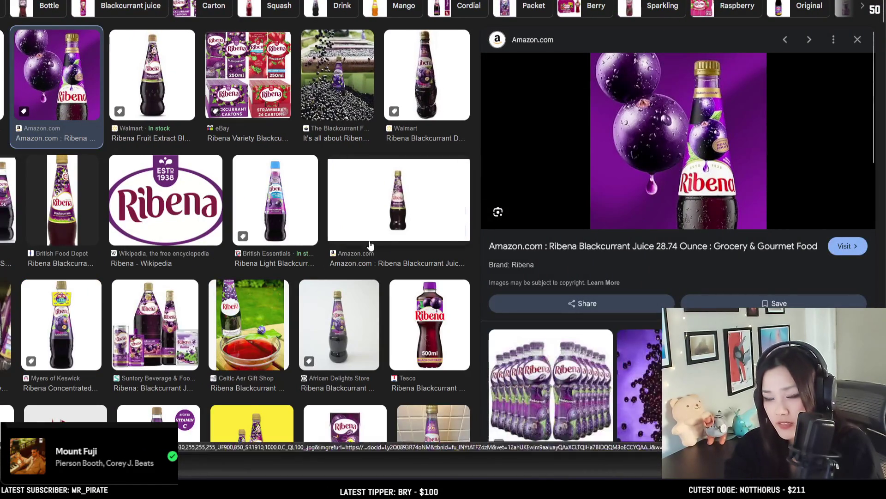
click(277, 203)
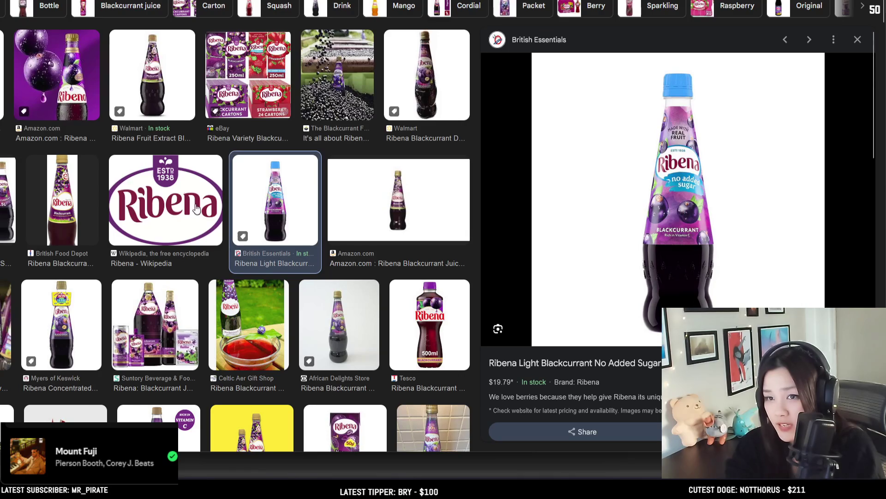
click(69, 101)
click(173, 199)
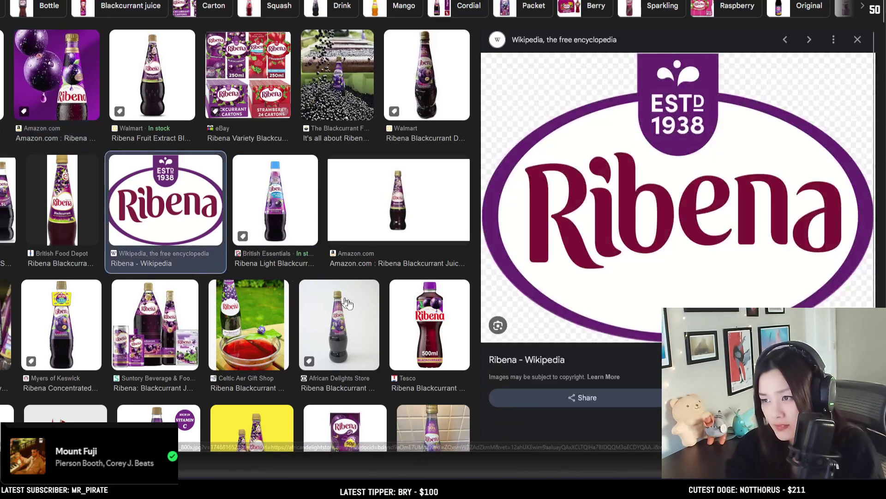
scroll(293, 276, down, 3)
click(160, 170)
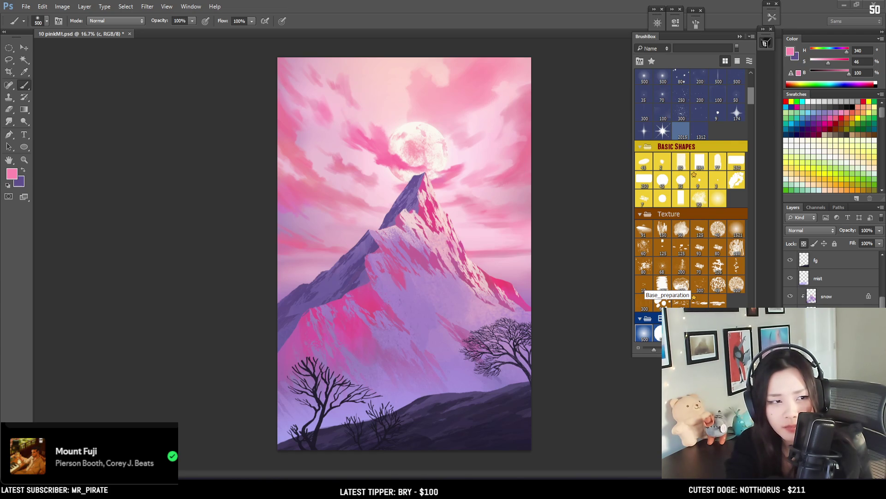
key(alt+Tab)
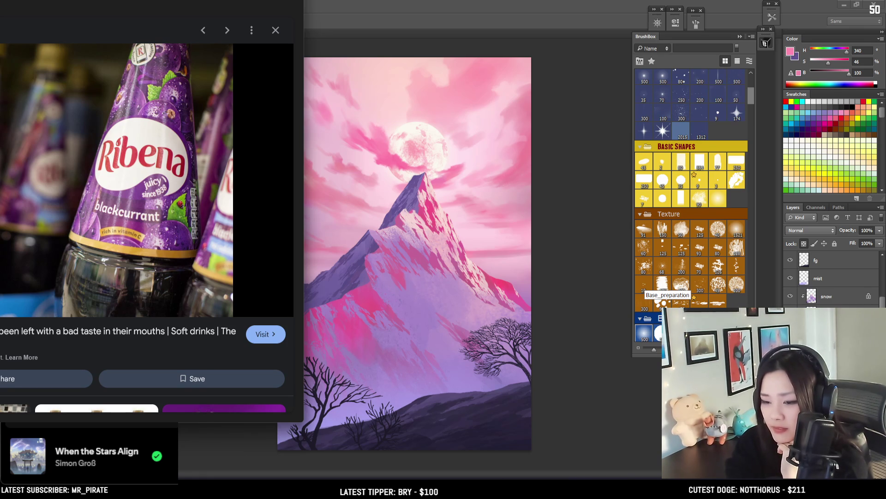
key(alt+Tab)
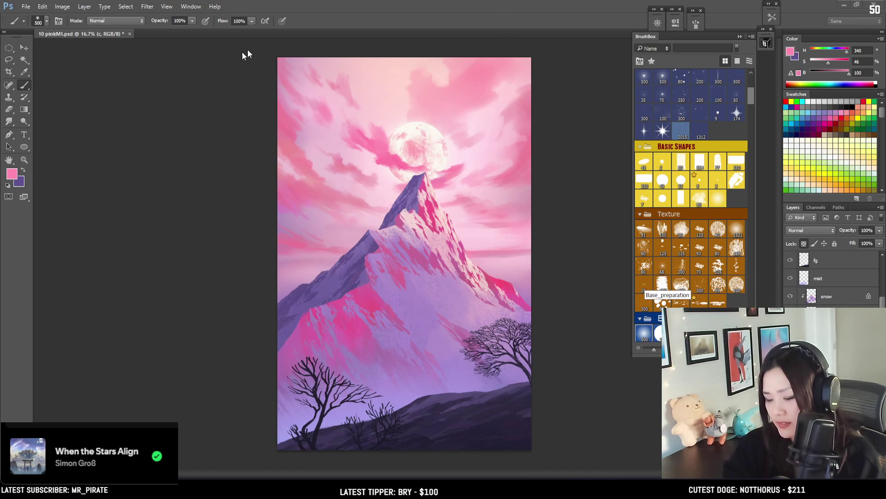
scroll(831, 281, down, 1)
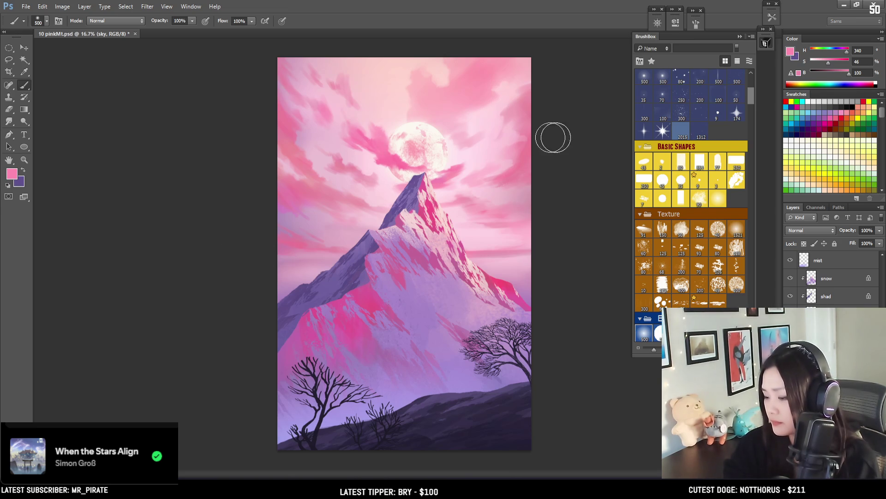
- Swap to purple and trial a broad purple band across the sky, then undo it
key(x)
drag(286, 135, 531, 138)
key(ctrl+z)
- Enlarge the brush to 1600 and briefly zoom in and out to check the painting
key(bracketright)
key(bracketright)
key(bracketright)
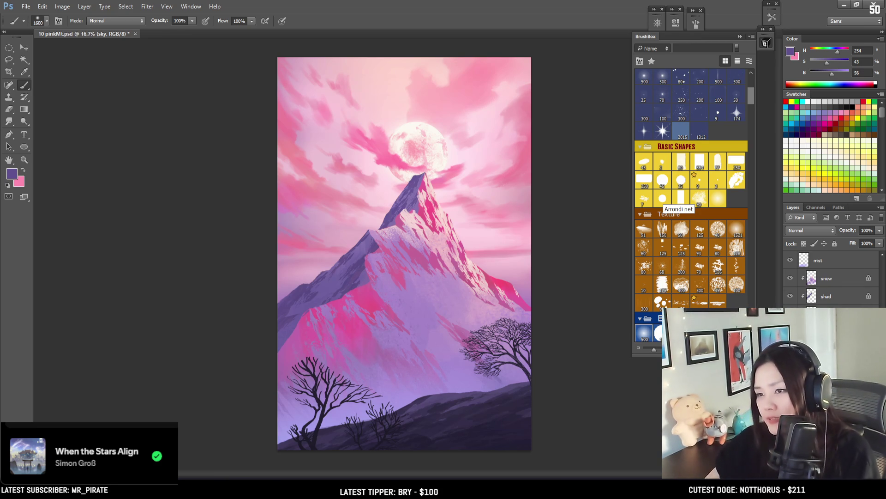
key(ctrl+plus)
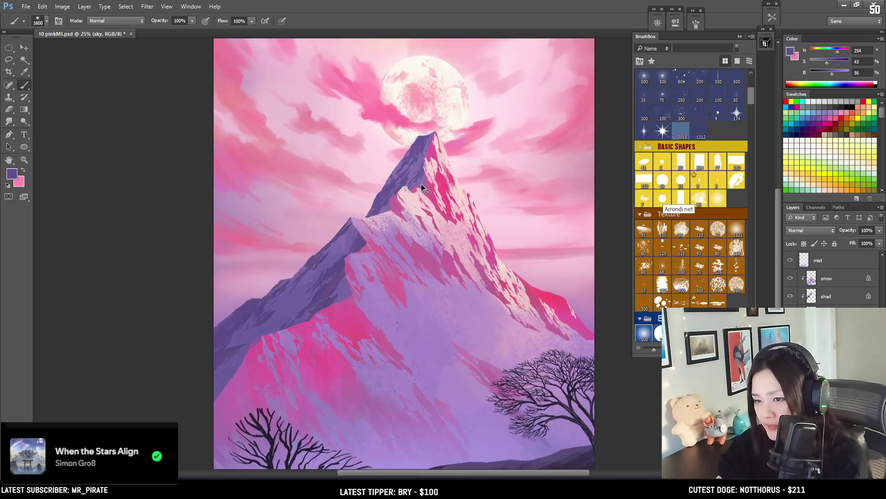
key(ctrl+minus)
key(ctrl+plus)
key(ctrl+minus)
- Turn on the Group 1 light rays and toggle them off and on to compare
scroll(883, 264, up, 5)
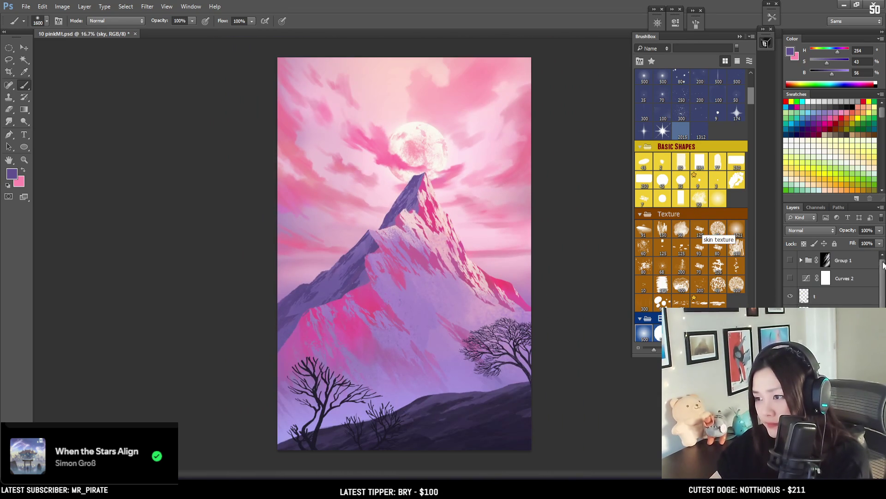
click(790, 278)
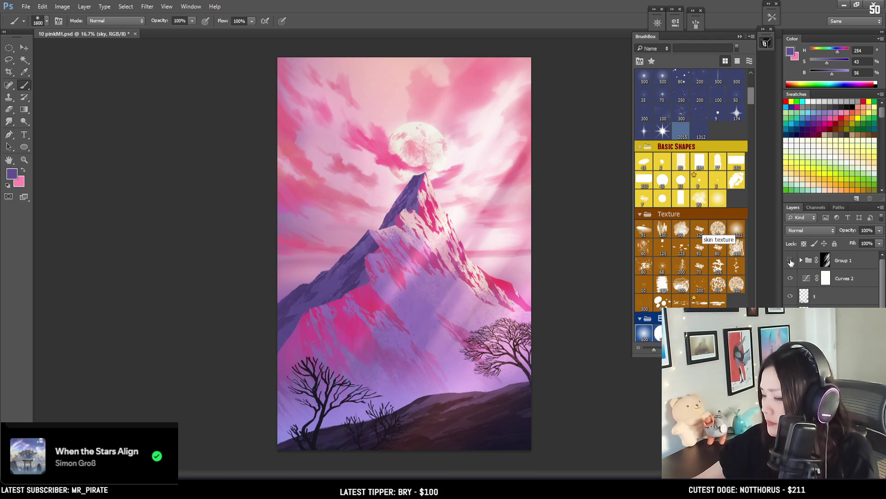
click(791, 261)
click(790, 261)
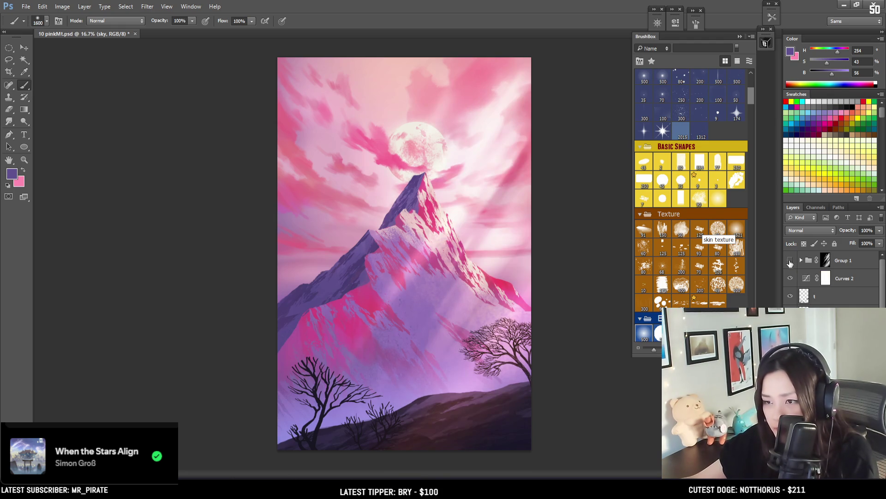
click(790, 262)
click(791, 261)
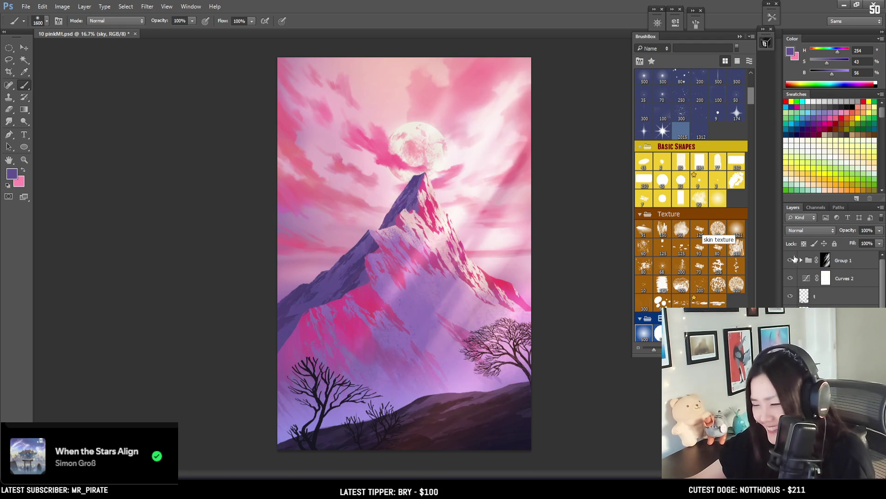
- Paint black on Group 1's layer mask to hide the rays over the lower mountain haze
click(826, 260)
key(d)
mouse_move(398, 222)
mouse_down()
mouse_move(480, 194)
mouse_move(495, 77)
mouse_up()
key(ctrl+z)
drag(462, 228, 451, 386)
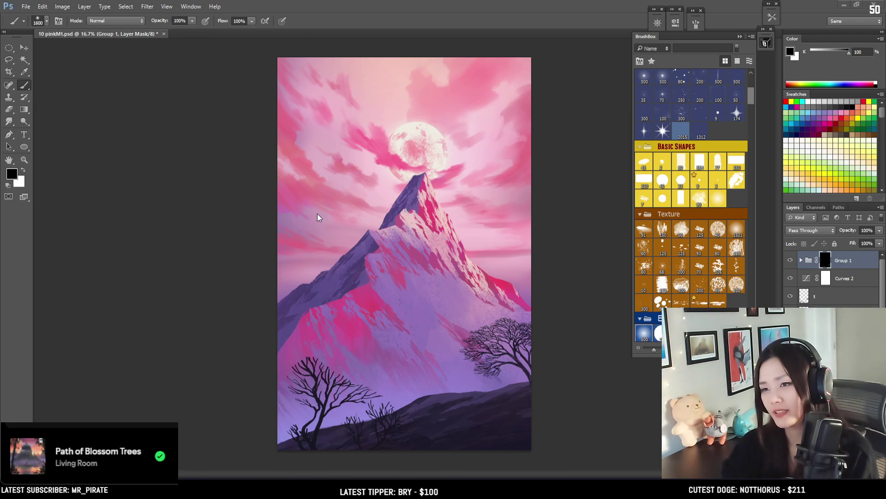
- Dab white around the moon on Group 1's mask, dimming with black, at brush sizes 1600 to 300
key(bracketright)
key(x)
key(bracketleft)
click(418, 150)
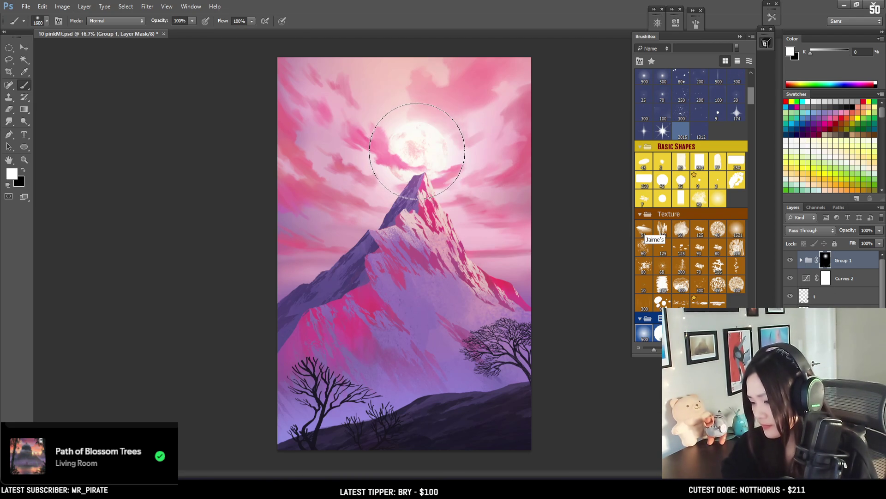
key(bracketleft)
key(bracketleft)
key(bracketleft)
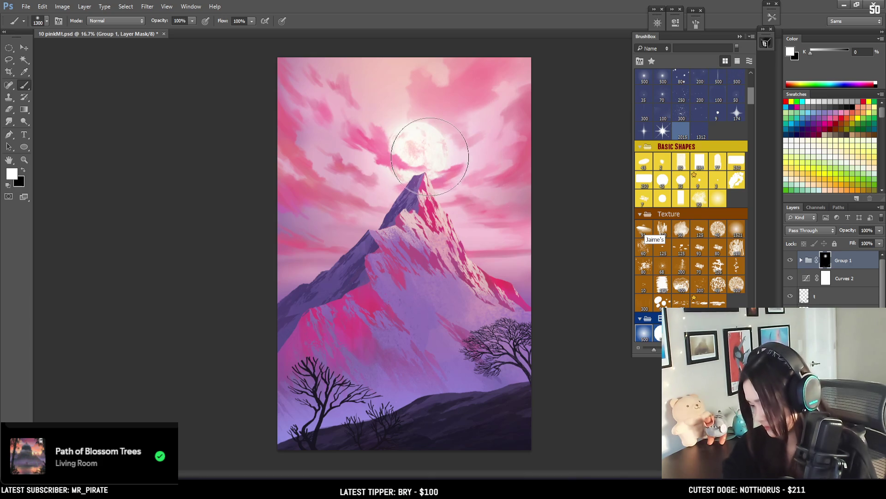
key(x)
key(bracketleft)
key(bracketleft)
key(bracketleft)
click(419, 153)
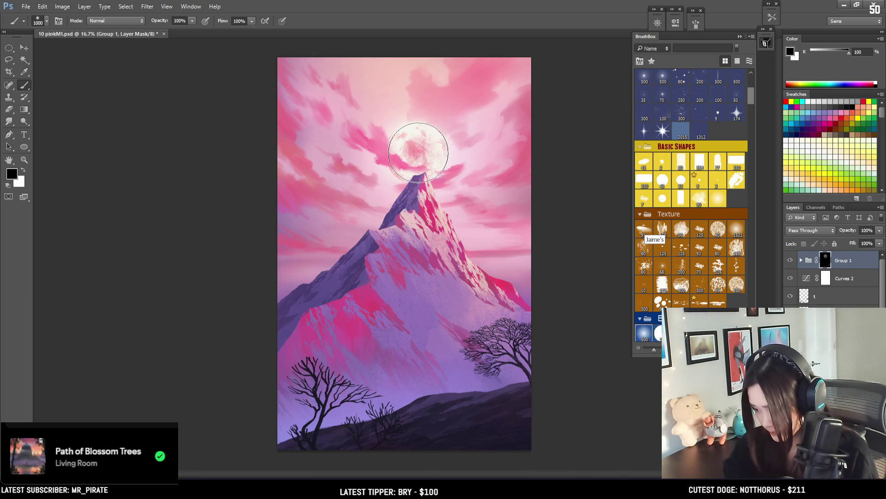
key(x)
click(398, 149)
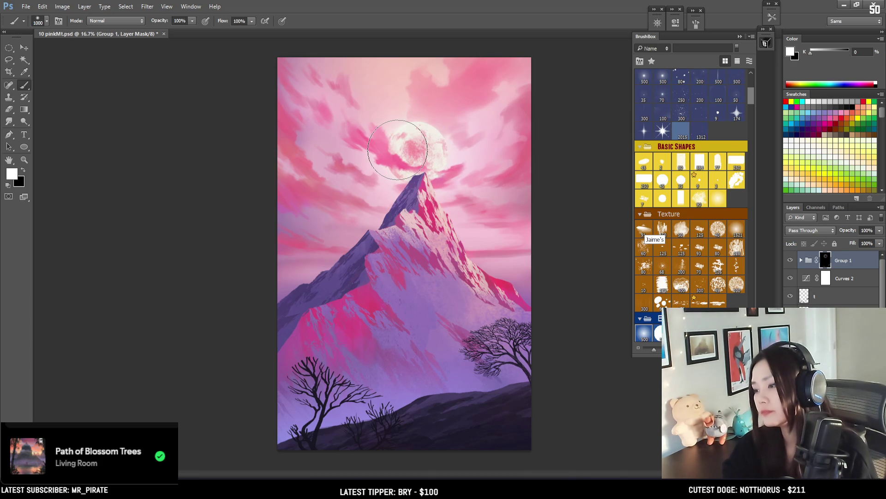
click(398, 149)
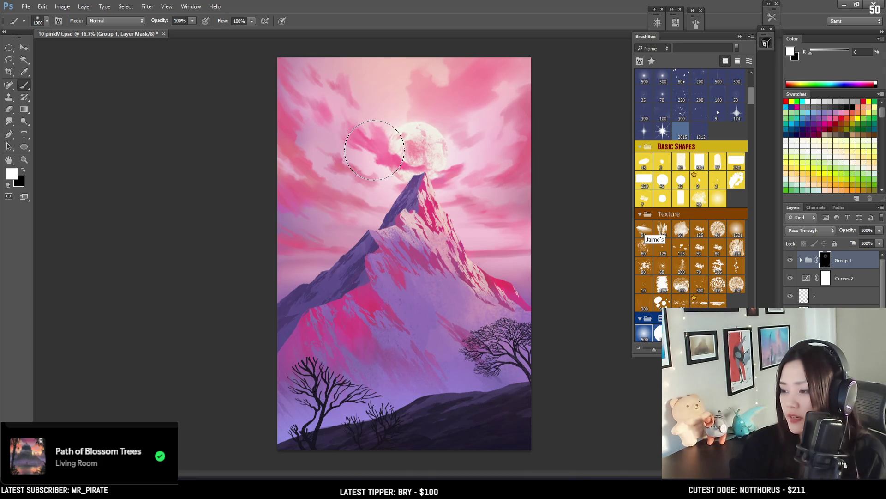
key(bracketleft)
key(bracketleft)
key(bracketleft)
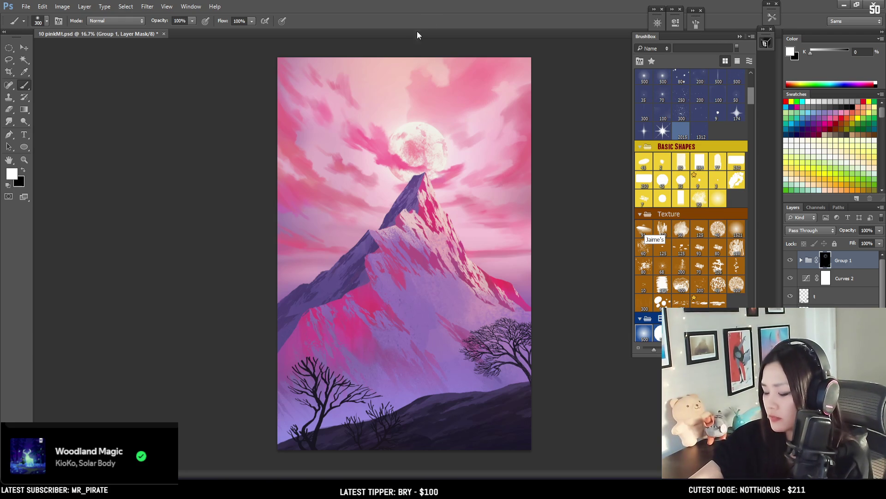
- Zoom to 25% and trial a mask stroke near the moon at brush sizes 150–800, then undo it
key(ctrl+plus)
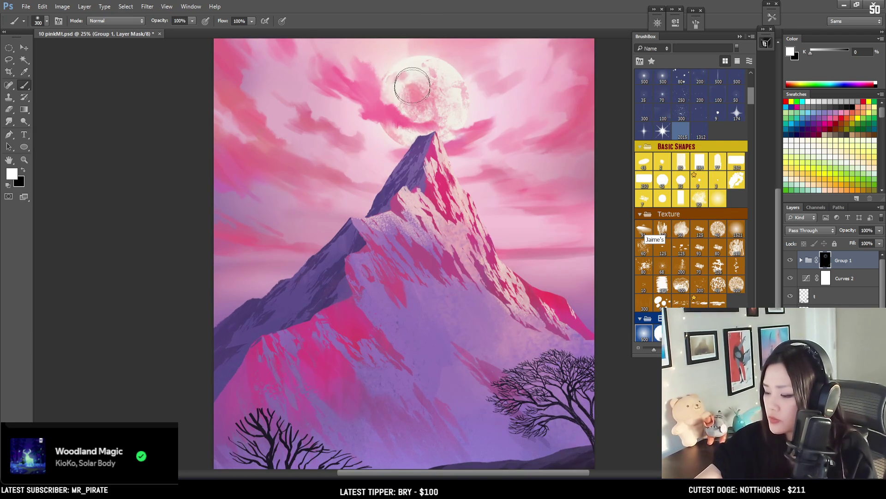
key(bracketright)
key(bracketright)
key(bracketleft)
key(bracketleft)
key(bracketleft)
key(x)
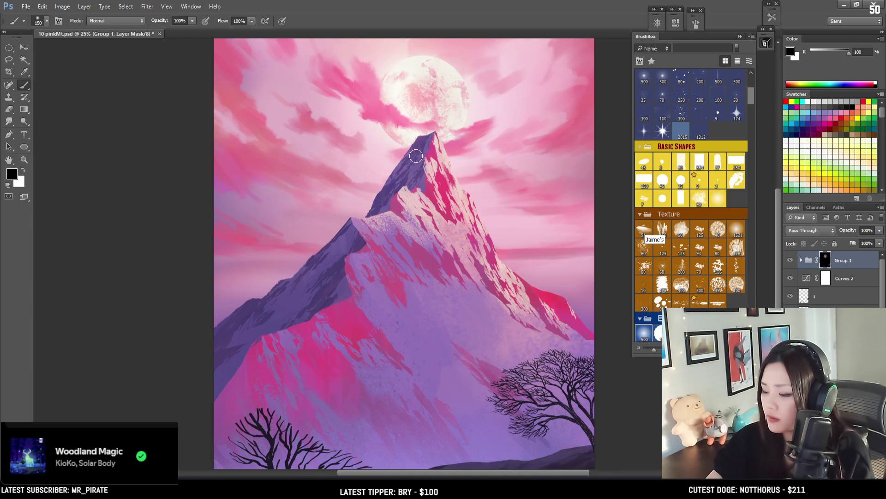
key(x)
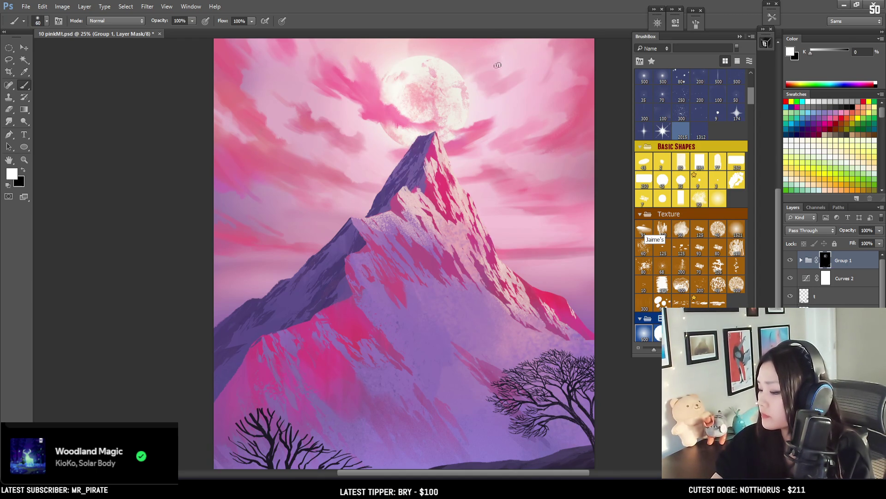
mouse_move(452, 97)
mouse_down()
mouse_move(416, 189)
mouse_move(390, 203)
mouse_up()
key(bracketright)
key(bracketright)
key(bracketright)
key(ctrl+z)
key(x)
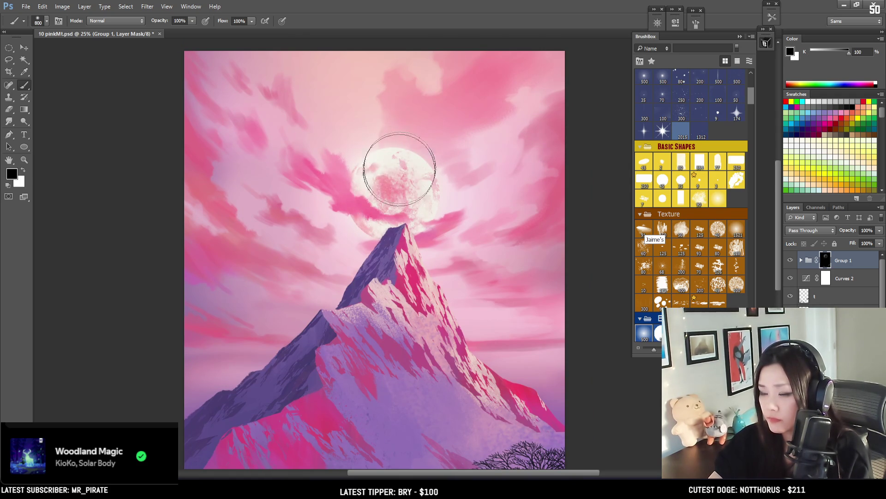
key(x)
- Zoom out to 16.7%, undo a trial mountain stroke, and load the mountain silhouette selection
key(ctrl+minus)
drag(390, 362, 416, 217)
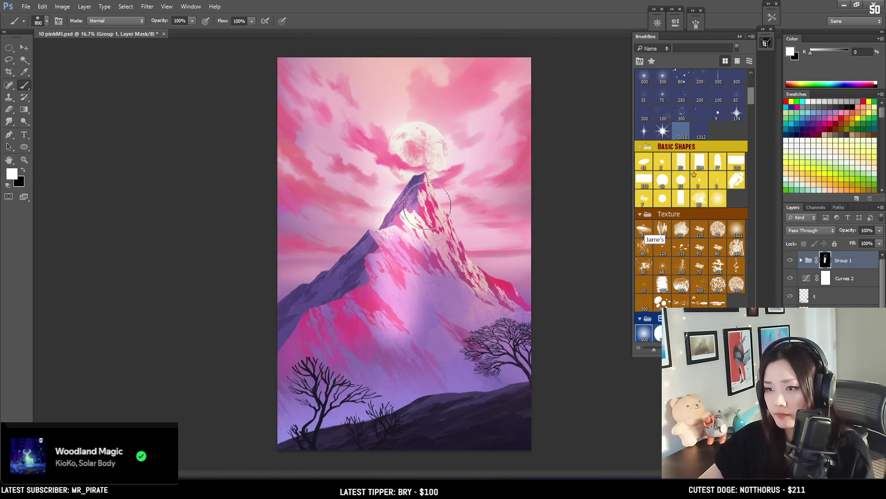
key(ctrl+z)
key(bracketleft)
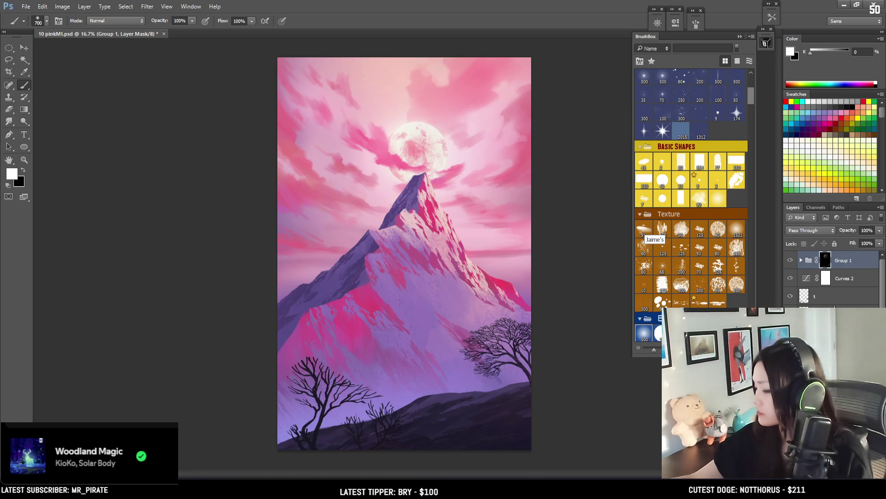
key(ctrl+shift+d)
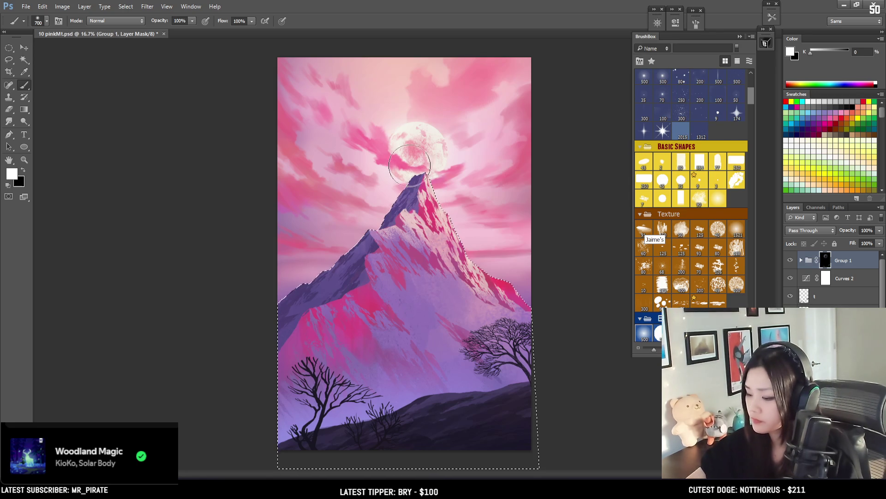
key(bracketleft)
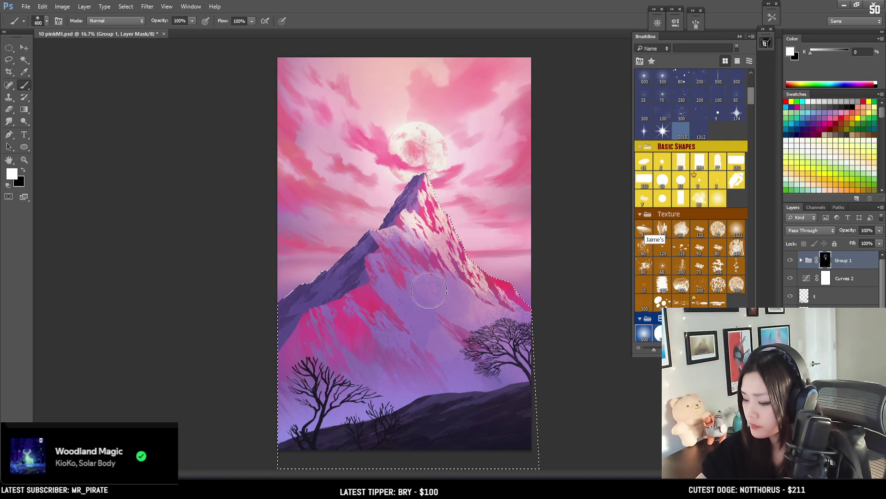
key(x)
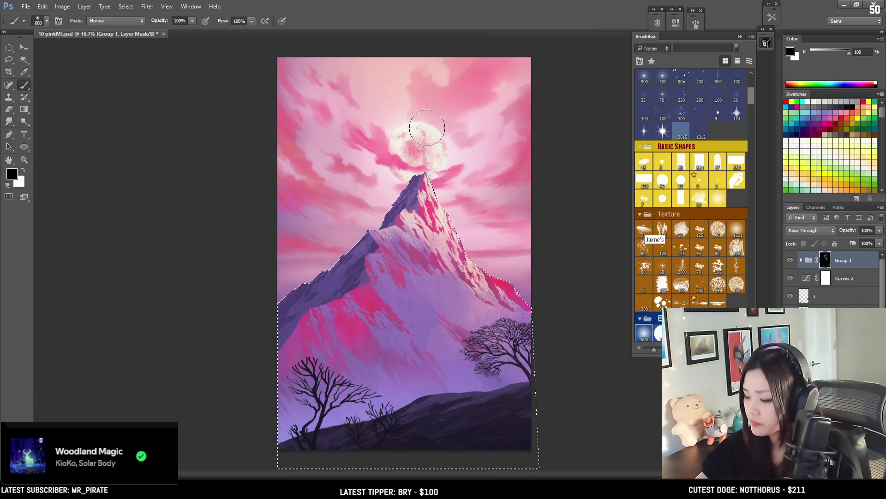
key(ctrl+plus)
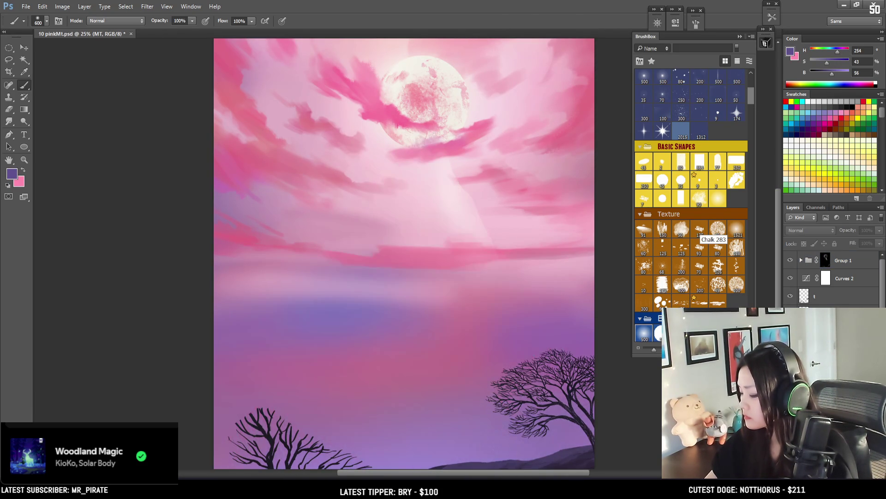
- Duplicate the mountain layer as MT copy and expand its selection via Select > Modify > Expand
key(ctrl+j)
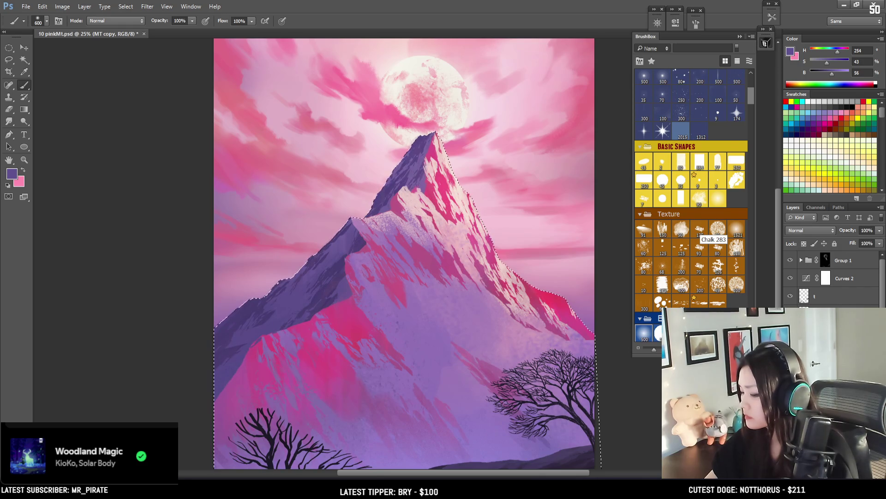
click(126, 6)
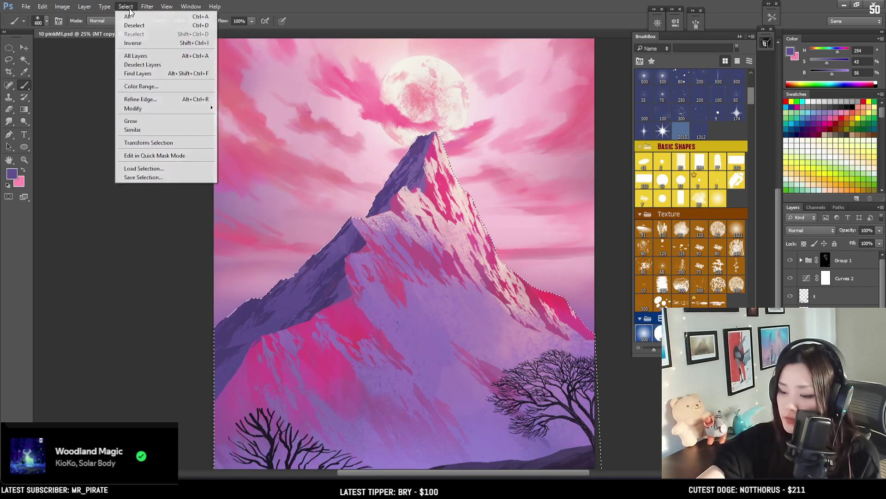
mouse_move(143, 109)
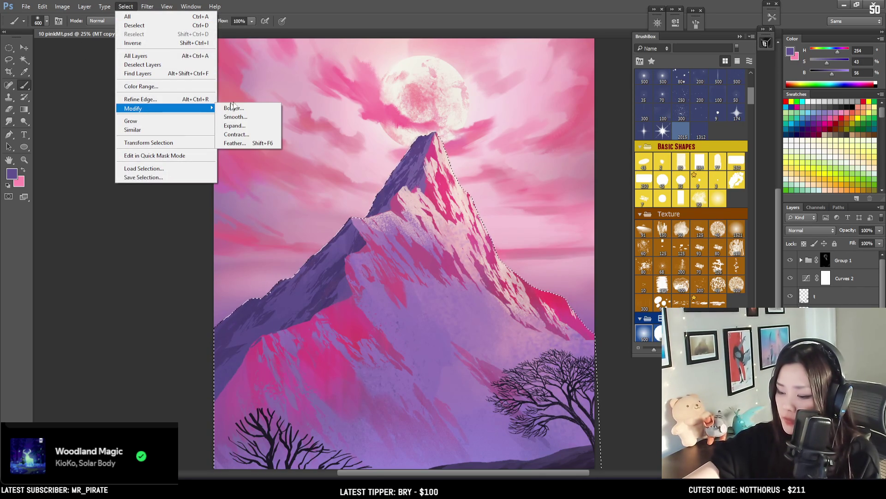
click(245, 127)
click(487, 165)
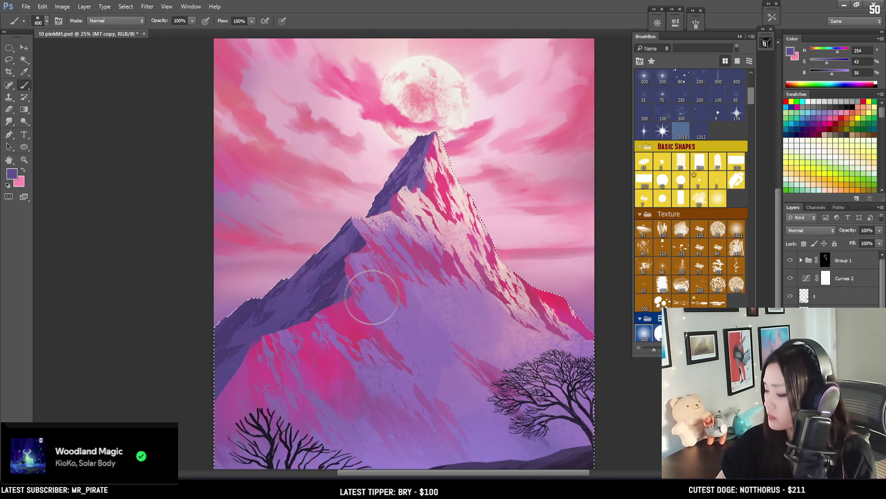
- Pick pale yellow (H 53, S 39, B 100) as the paint colour
key(x)
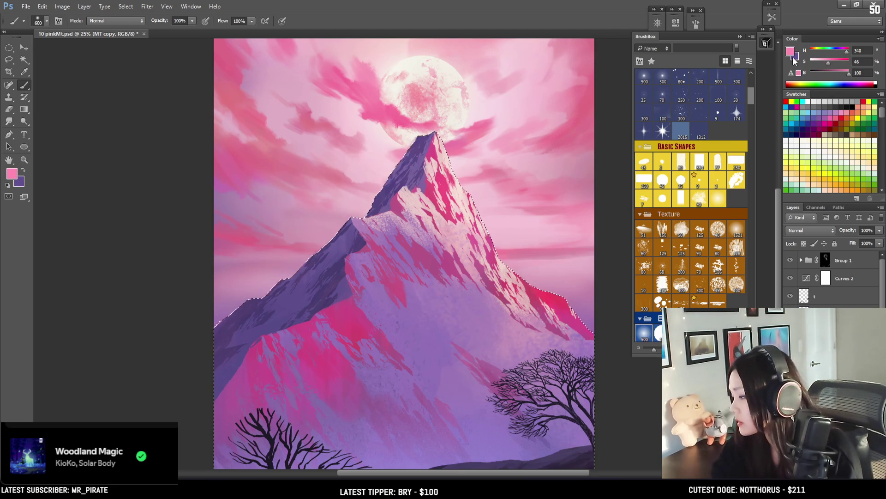
click(855, 144)
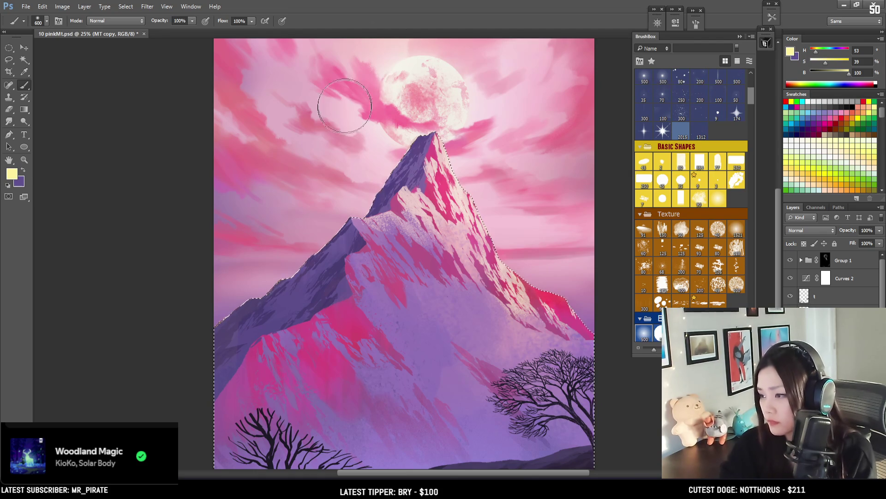
drag(388, 189, 397, 214)
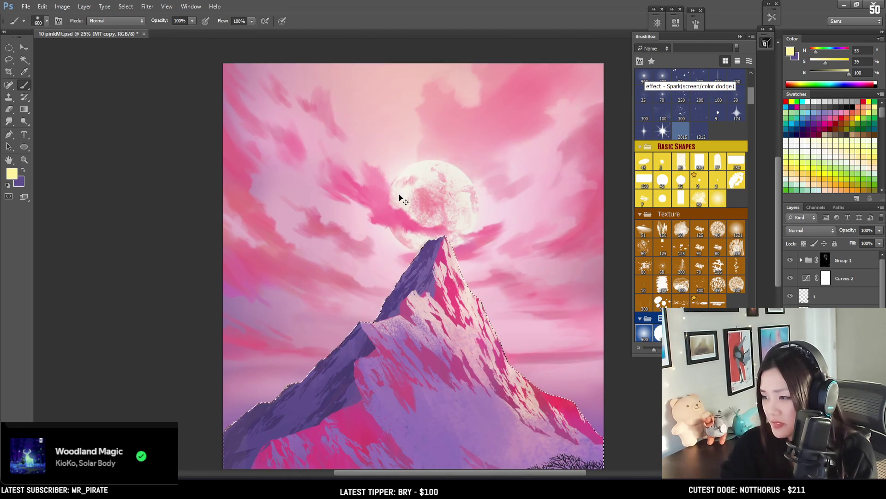
- Deselect the mountain, zoom to 50%, and set a lighter pink with a 700-size soft brush
key(ctrl+d)
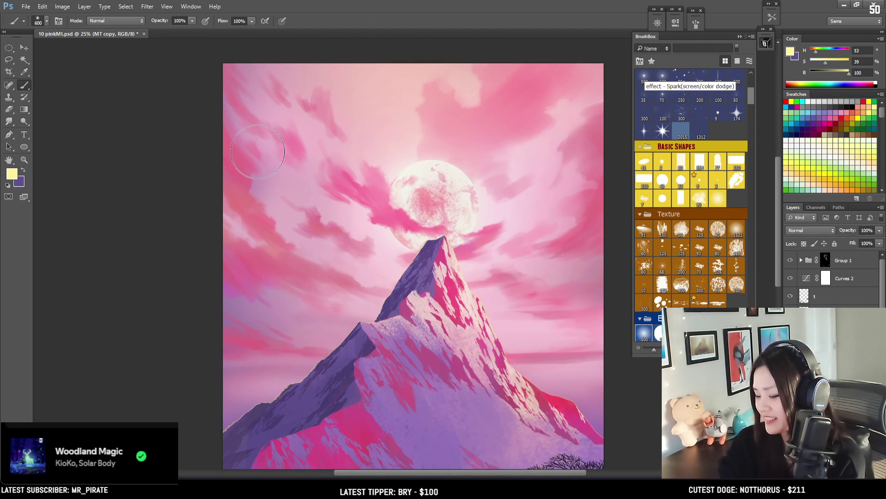
key(ctrl+plus)
key(ctrl+plus)
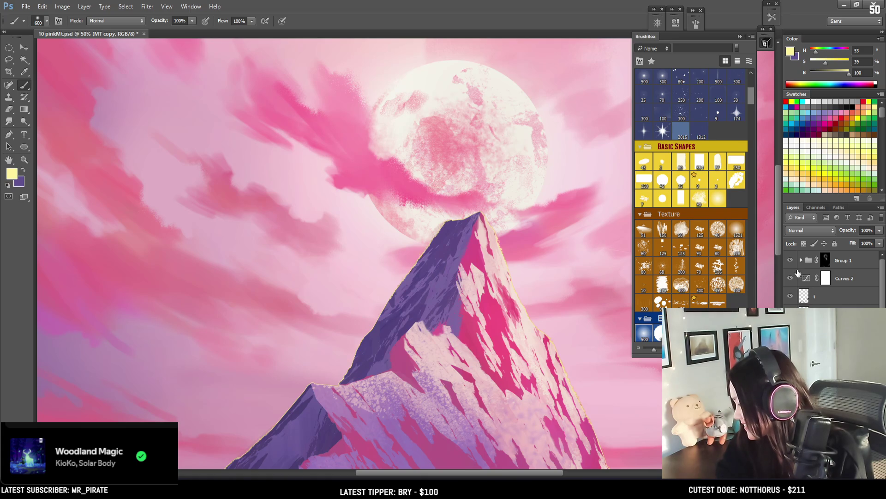
drag(246, 414, 287, 248)
alt+click(316, 432)
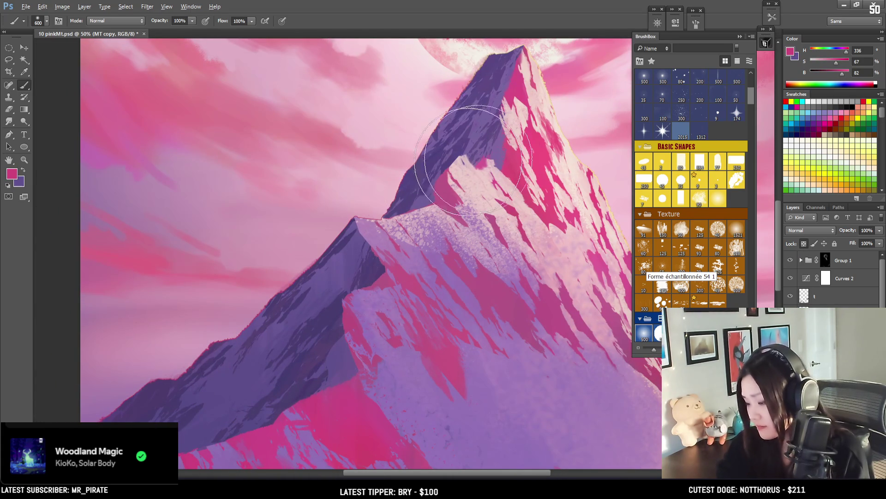
drag(643, 131, 569, 215)
key(bracketright)
mouse_move(842, 73)
mouse_down()
mouse_move(851, 73)
mouse_move(831, 61)
mouse_up()
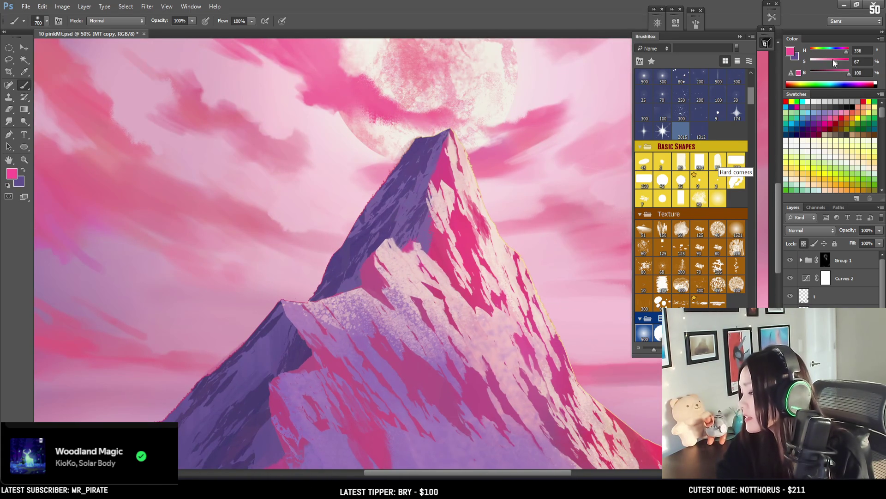
drag(326, 226, 346, 178)
key(bracketleft)
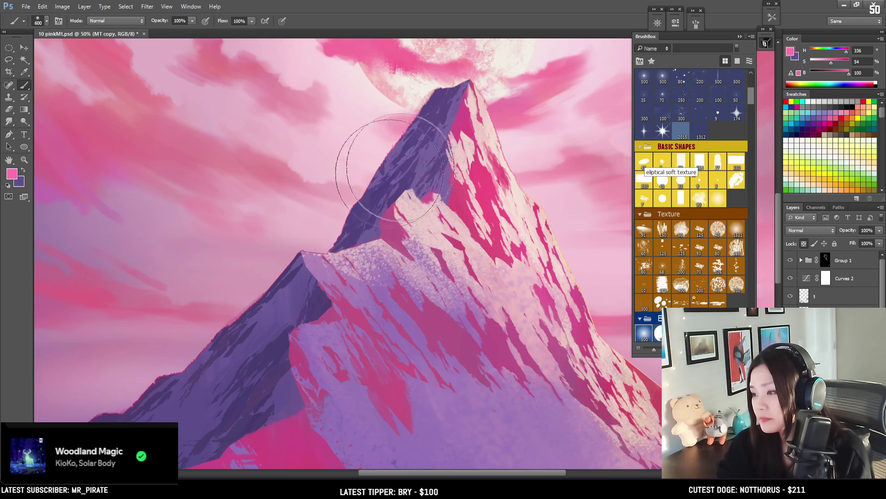
- Brush pale pink haze around the peak, moon and lower ridge, varying the brush size
drag(425, 155, 328, 257)
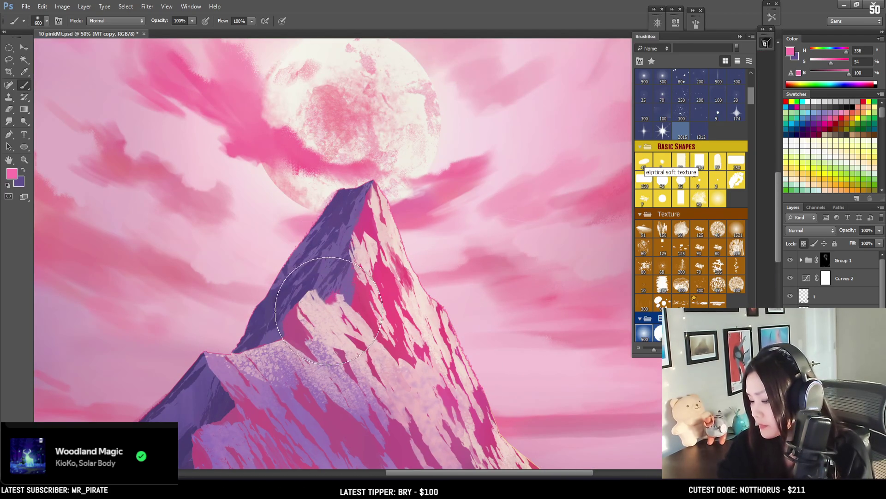
mouse_move(209, 365)
mouse_down()
mouse_move(340, 229)
mouse_move(420, 298)
mouse_move(332, 227)
mouse_move(301, 231)
mouse_up()
key(bracketright)
key(bracketright)
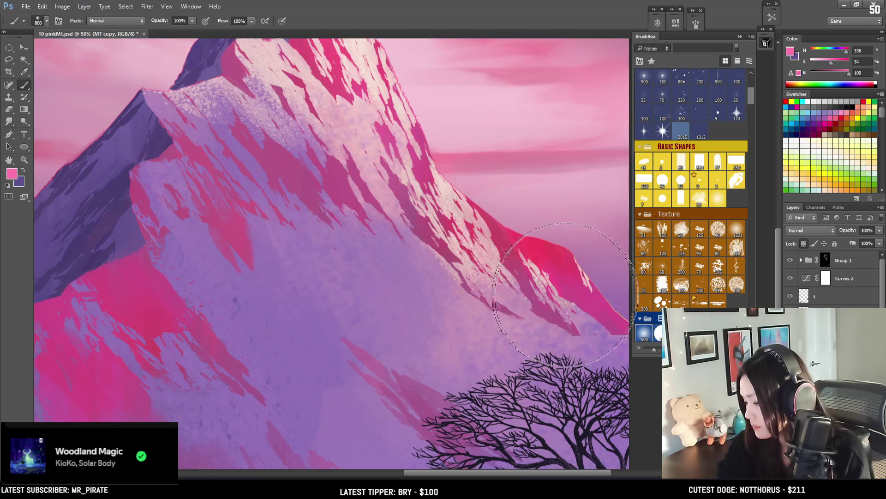
key(ctrl+minus)
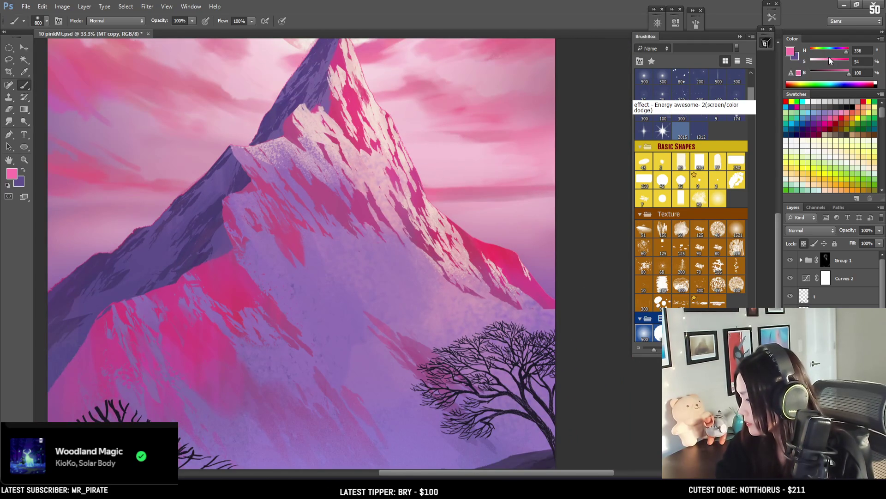
drag(369, 120, 368, 265)
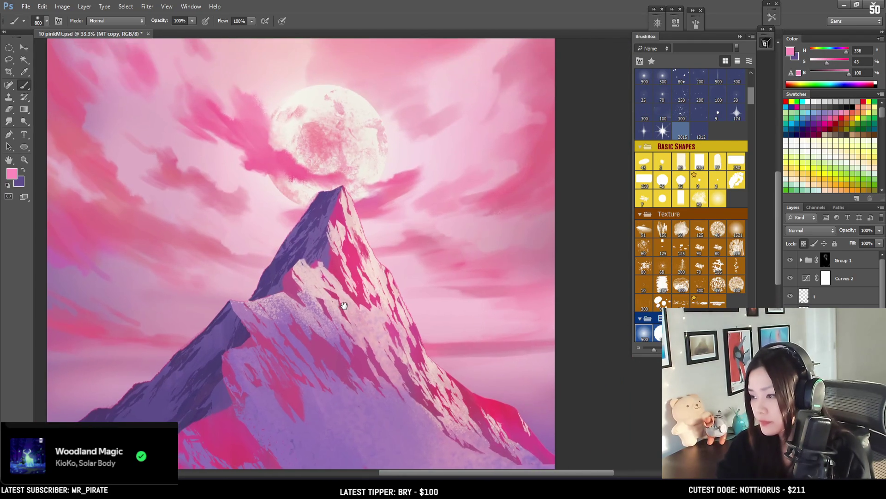
key(bracketleft)
drag(366, 228, 408, 165)
key(bracketleft)
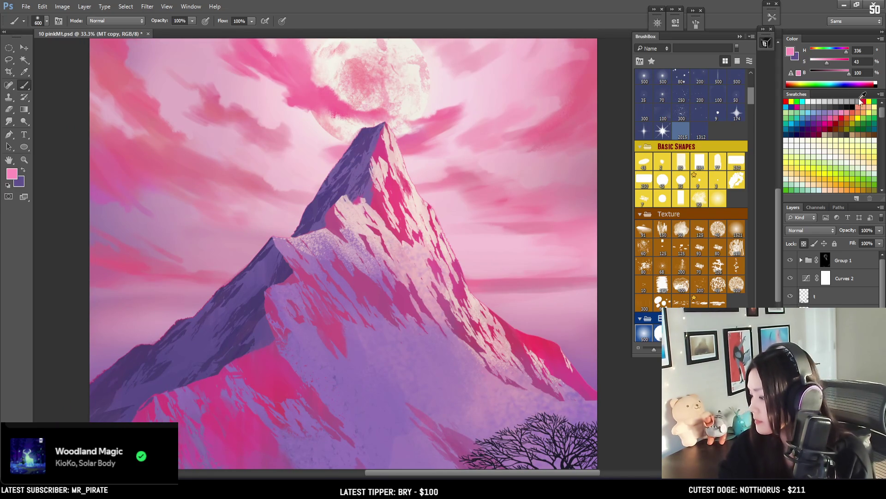
- Lighten the pink further, then sample a deeper pink from the painting and keep hazing the peak
drag(827, 62, 821, 62)
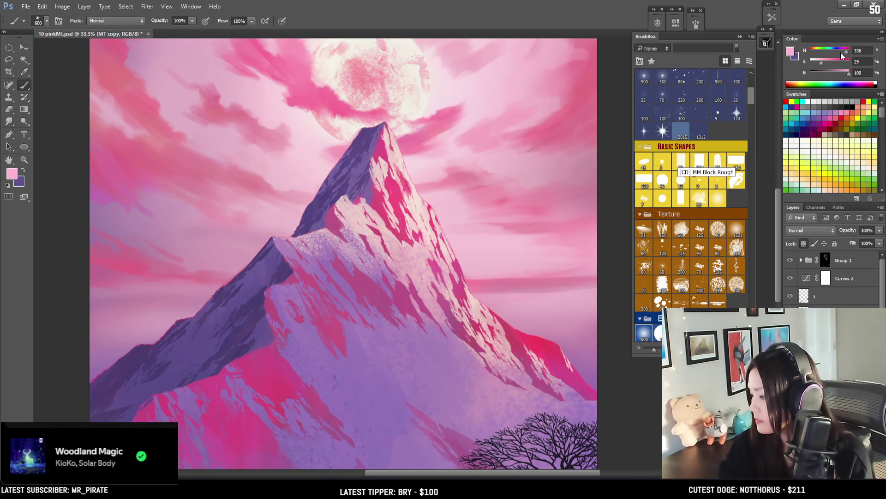
key(bracketright)
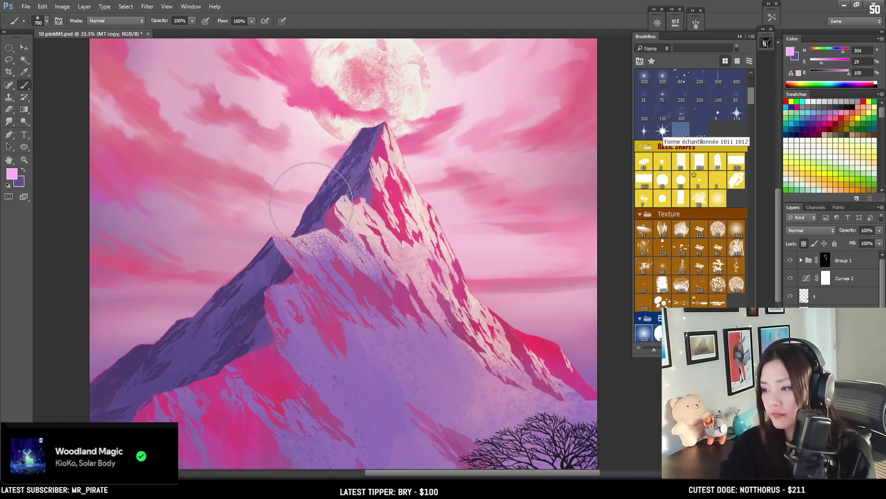
drag(317, 194, 342, 276)
key(bracketright)
key(bracketright)
key(bracketright)
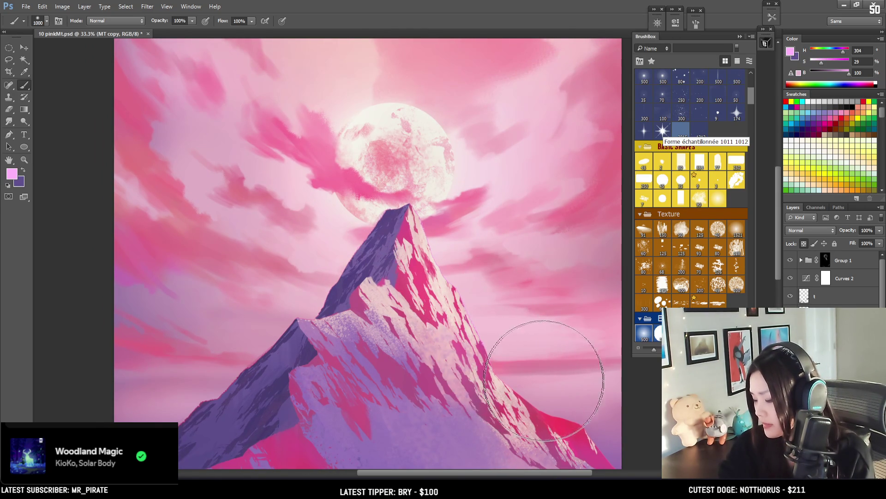
key(bracketleft)
key(bracketleft)
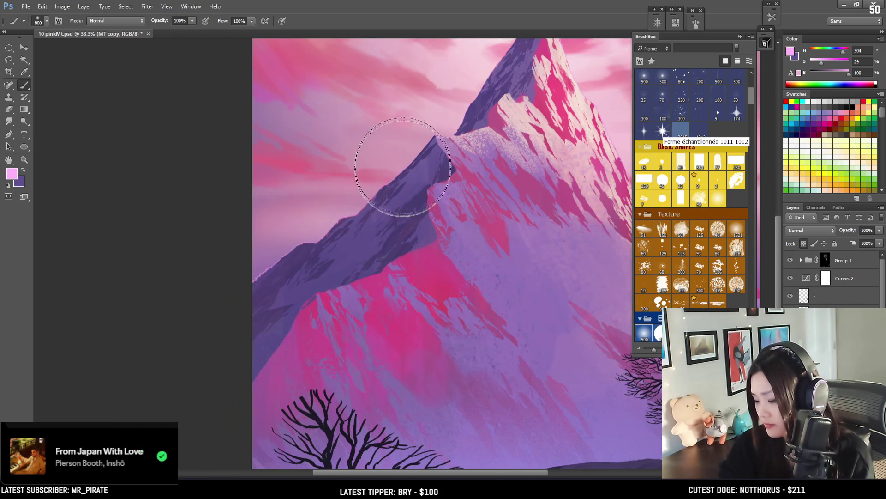
alt+click(368, 303)
mouse_move(466, 171)
mouse_down()
mouse_move(275, 324)
mouse_move(254, 354)
mouse_up()
key(bracketleft)
key(ctrl+plus)
key(ctrl+plus)
- Choose a small round brush on the hi lights layer; try and undo a magenta ridge stroke
scroll(688, 253, up, 3)
scroll(688, 253, down, 3)
scroll(682, 264, down, 3)
click(664, 236)
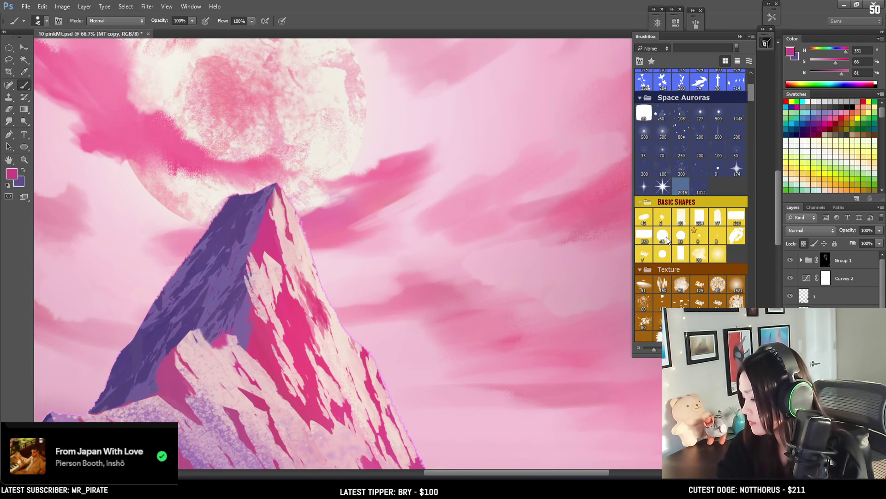
key(alt+bracketleft)
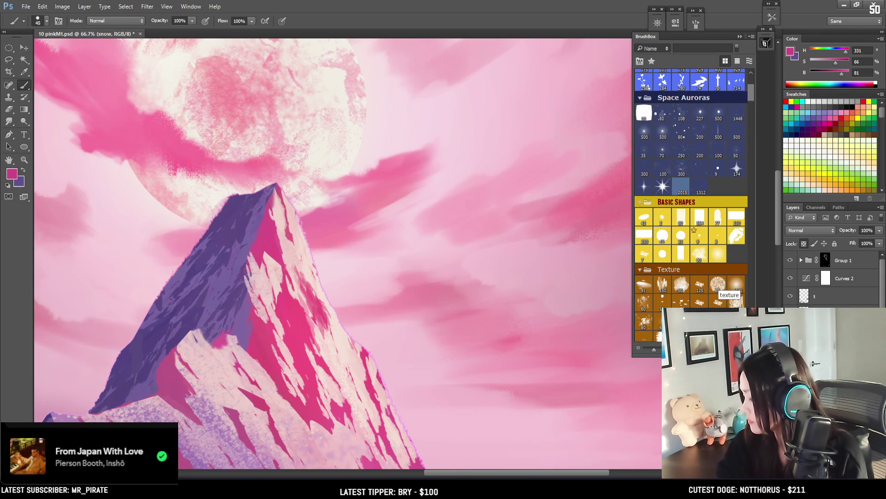
key(alt+bracketleft)
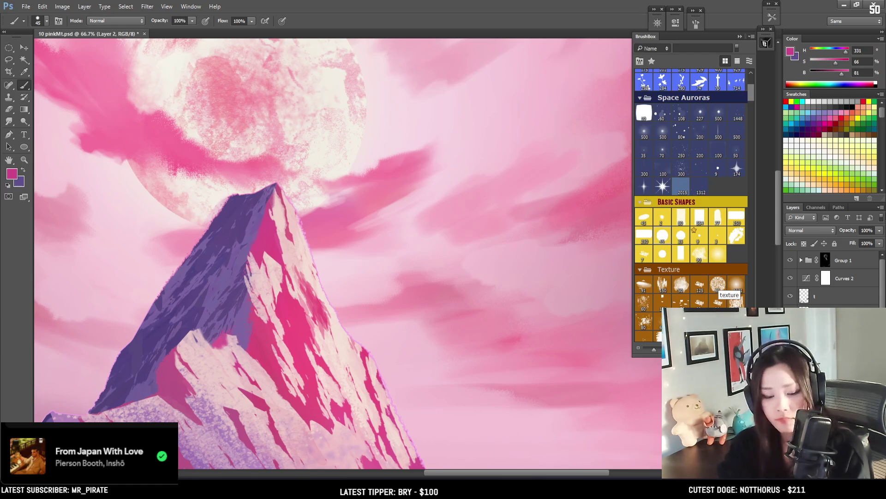
key(alt+bracketleft)
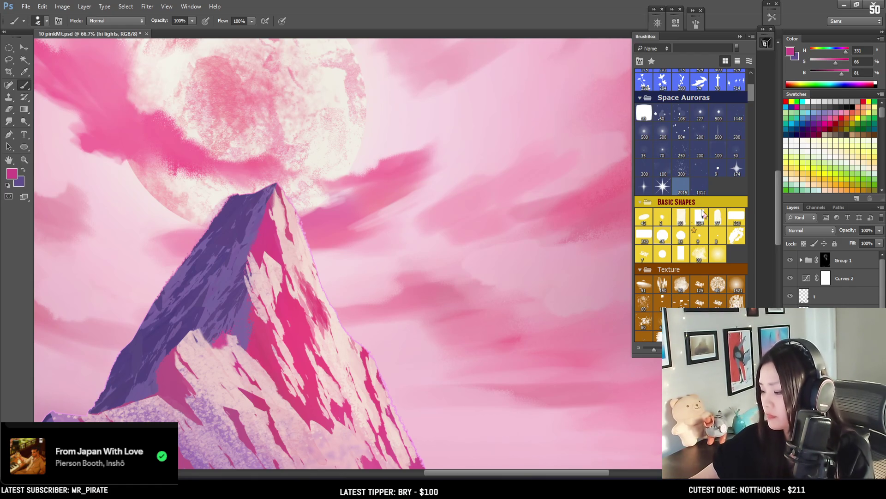
drag(283, 187, 342, 340)
key(ctrl+z)
key(bracketleft)
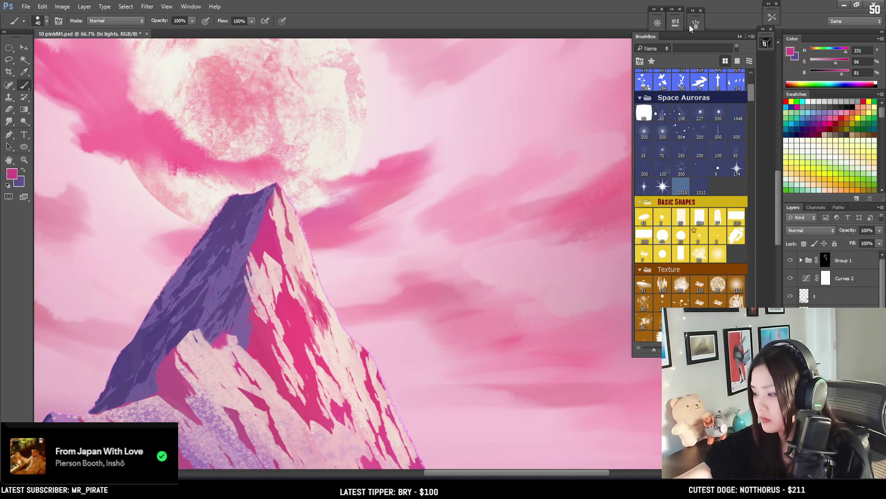
- Check the brush settings and recentre the view on the peak with a smaller brush
click(675, 22)
click(696, 23)
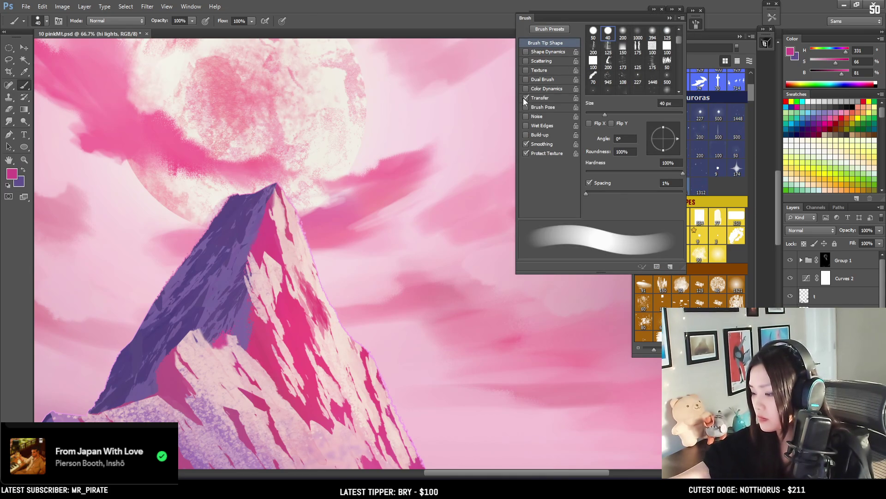
click(675, 22)
drag(455, 112, 535, 98)
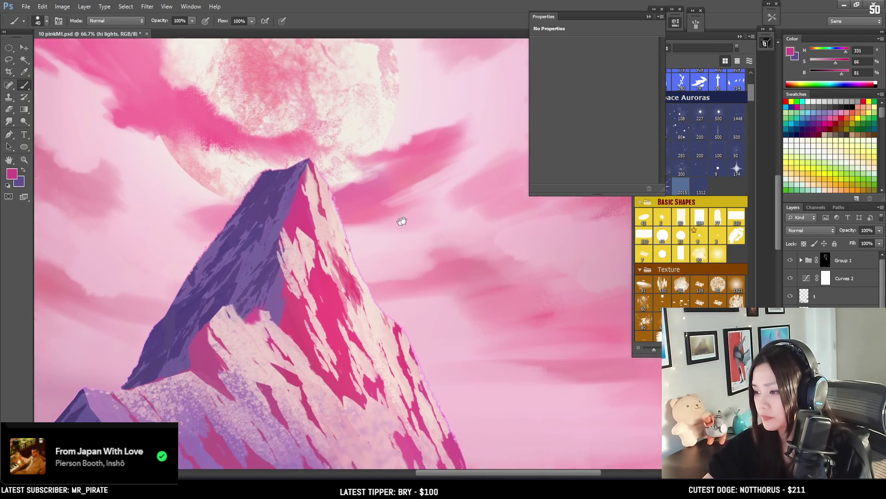
click(676, 22)
drag(449, 217, 417, 202)
key(bracketleft)
key(bracketleft)
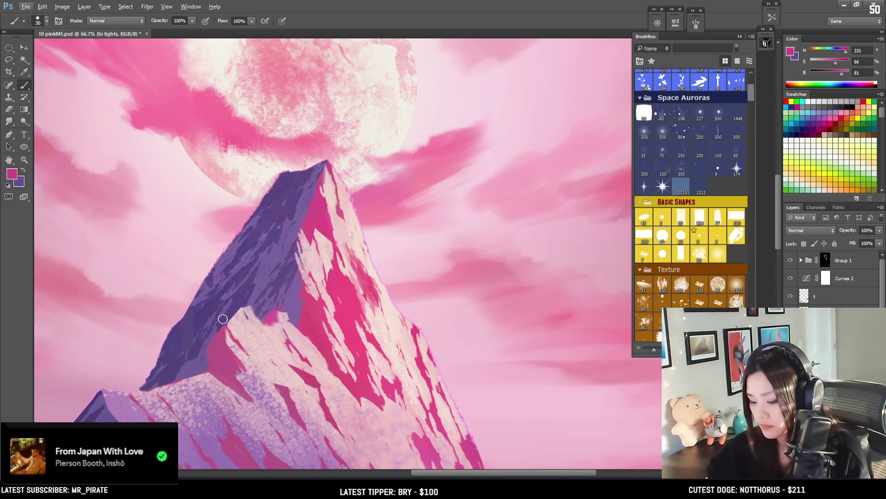
- Sample a pale pink from the mountain and push it to a bright saturated magenta
alt+click(102, 386)
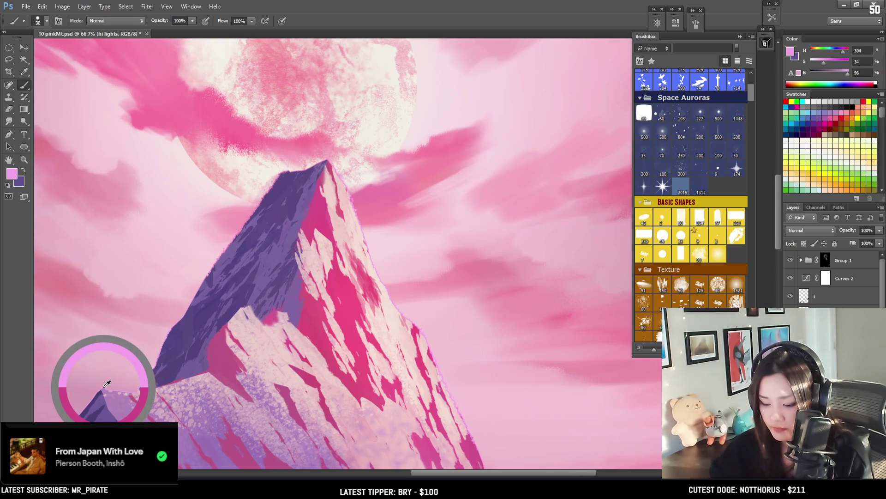
key(bracketleft)
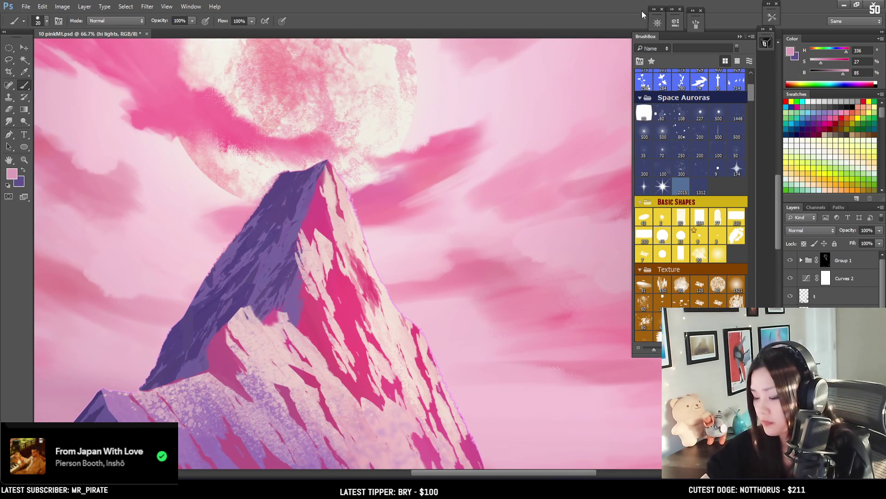
drag(844, 75, 851, 73)
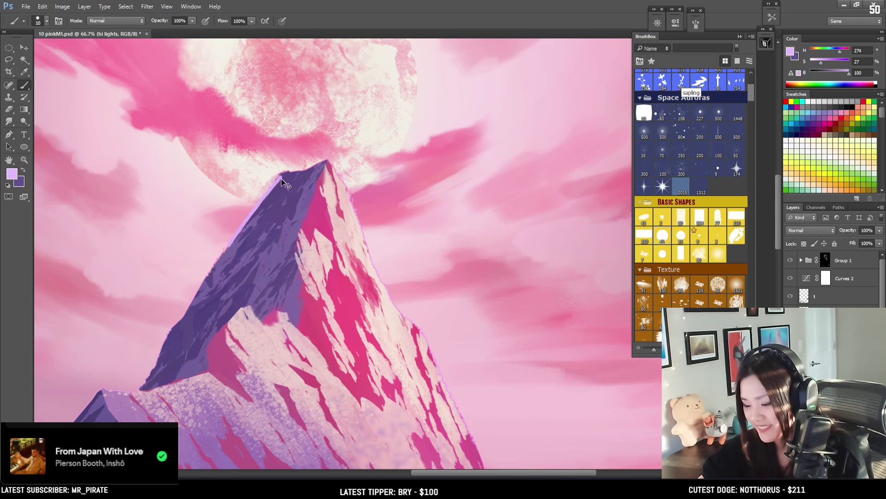
drag(821, 66, 843, 55)
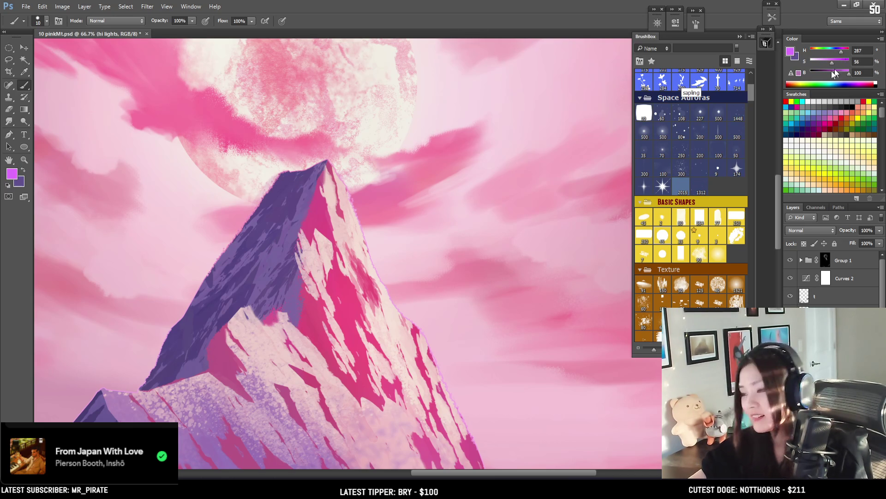
drag(273, 185, 345, 238)
key(bracketleft)
key(bracketleft)
key(bracketleft)
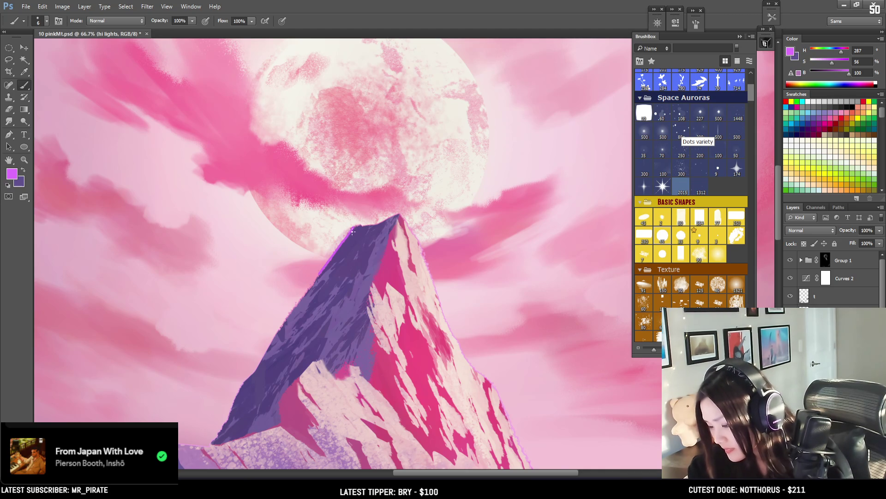
- Toggle between a fine eraser and the brush to clean up the ridge glow
key(e)
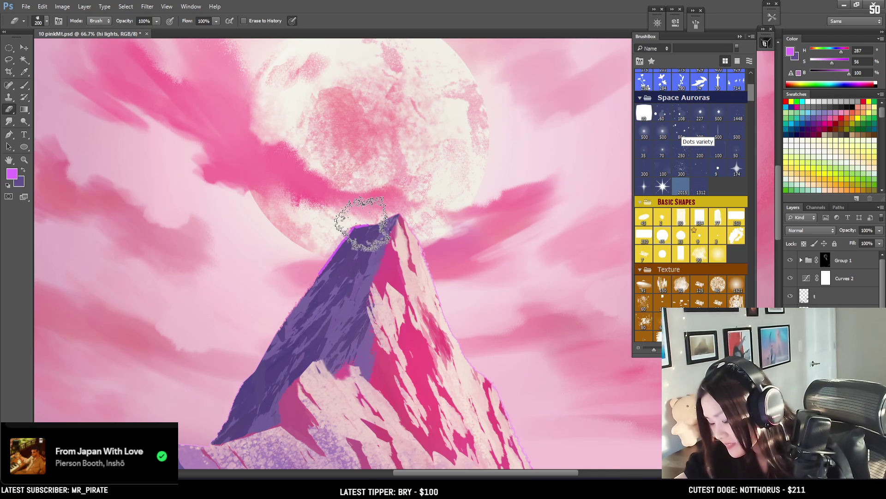
key(bracketleft)
key(bracketleft)
key(bracketleft)
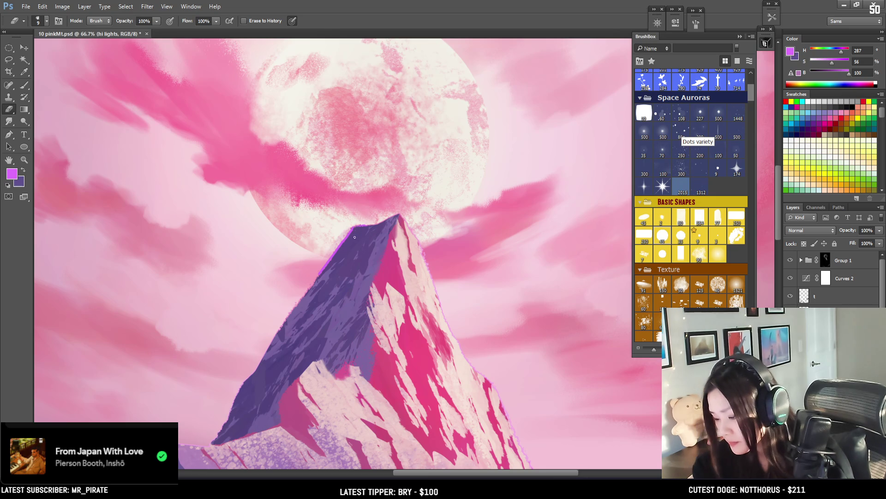
key(b)
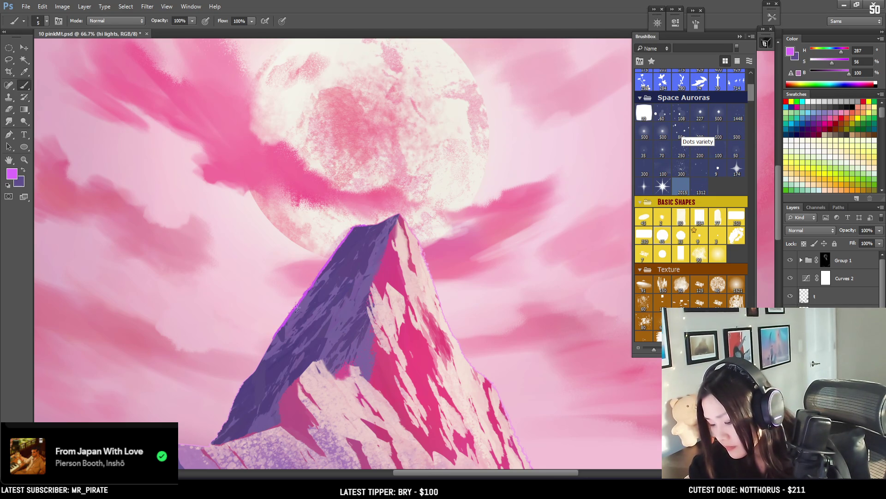
key(e)
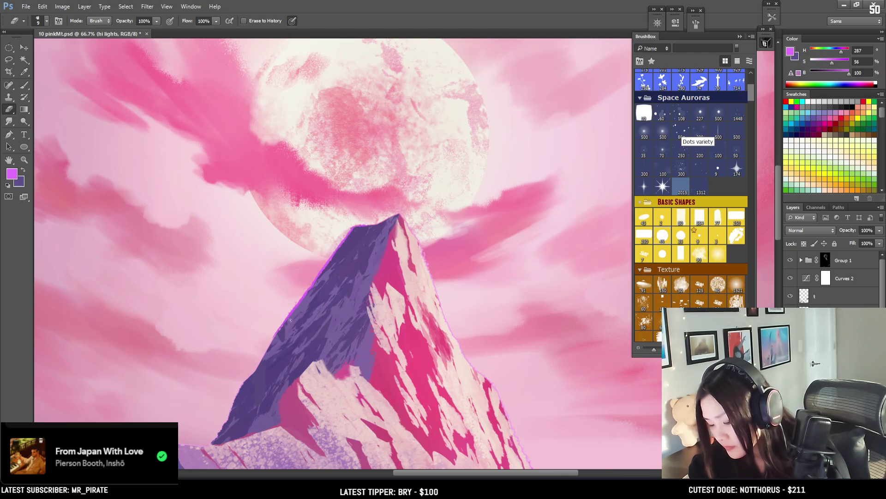
key(b)
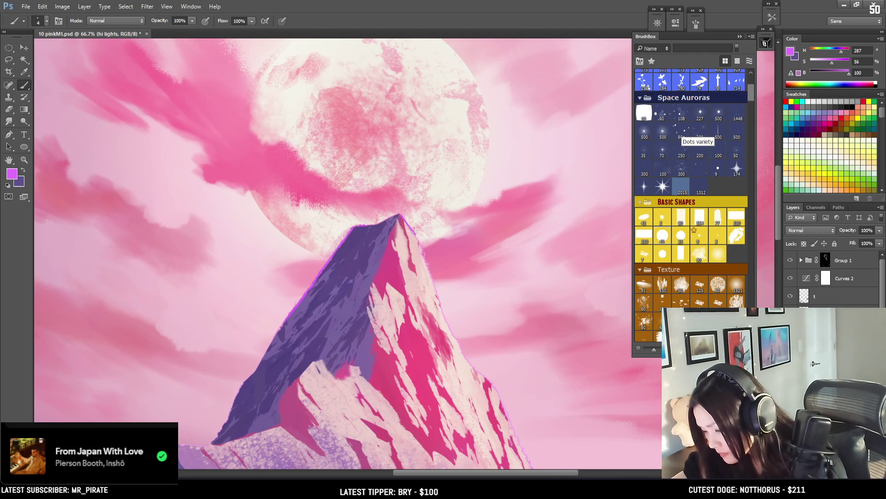
- Shift the colour to a lighter purple-pink (H 309, S 44, B 100) and paint faint glow along the right ridge
drag(845, 54, 835, 62)
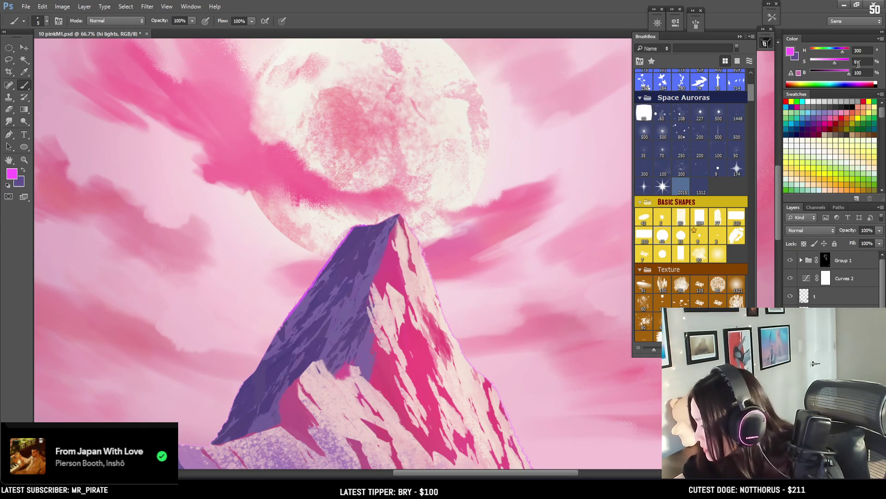
click(842, 53)
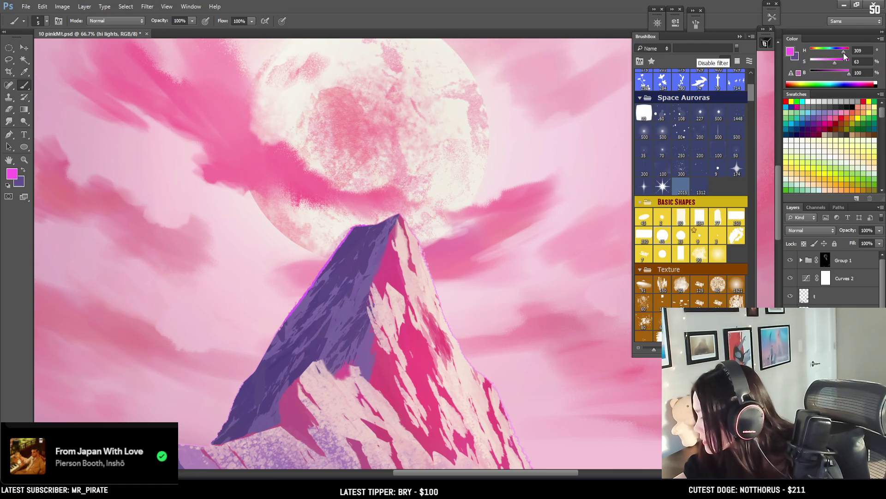
click(827, 60)
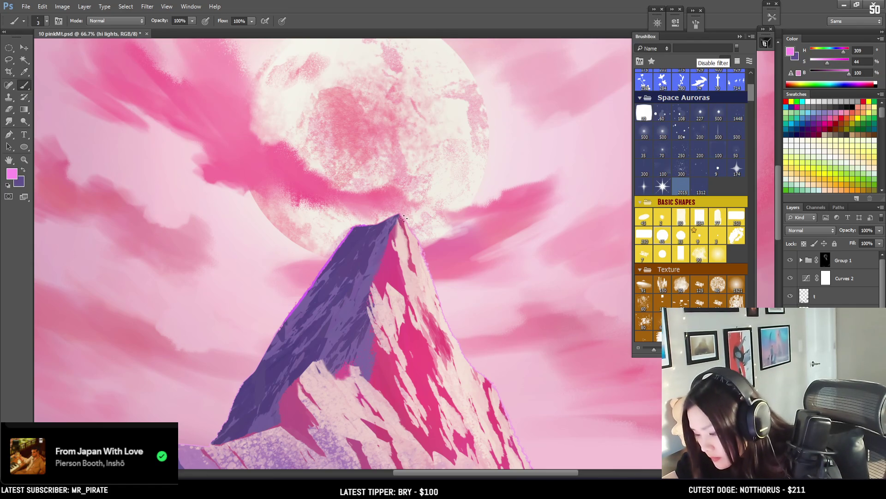
key(bracketright)
key(bracketright)
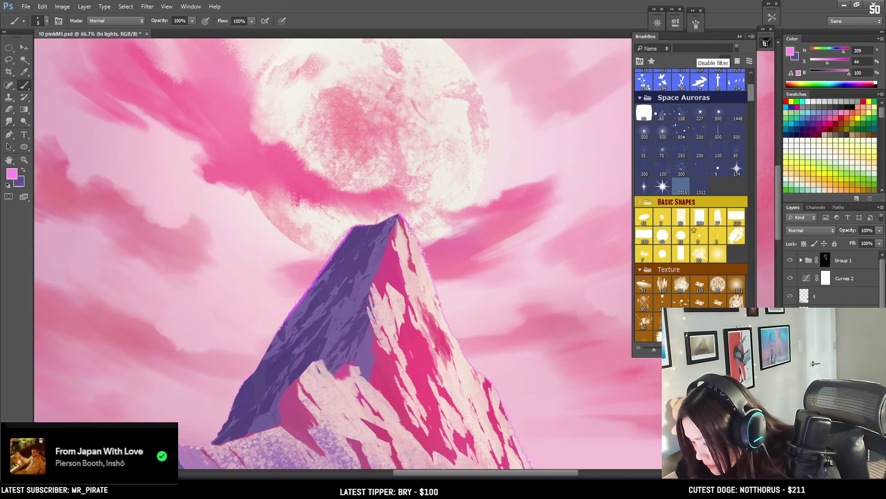
drag(410, 230, 422, 256)
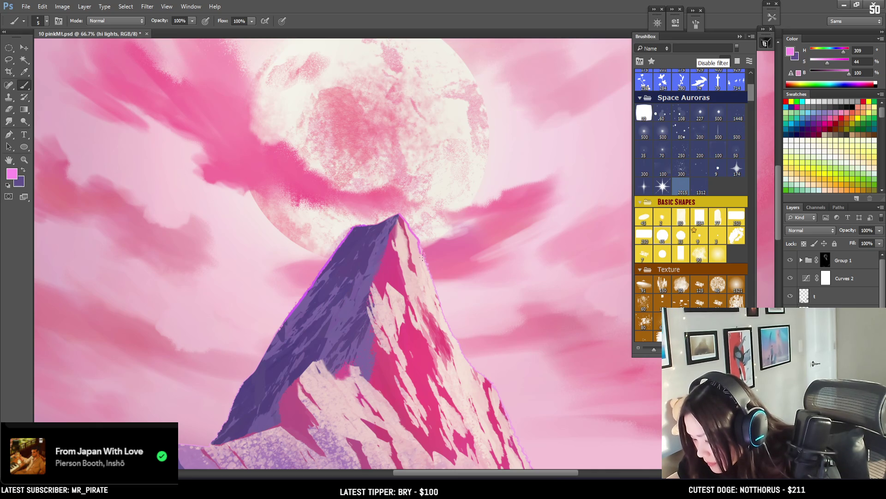
key(e)
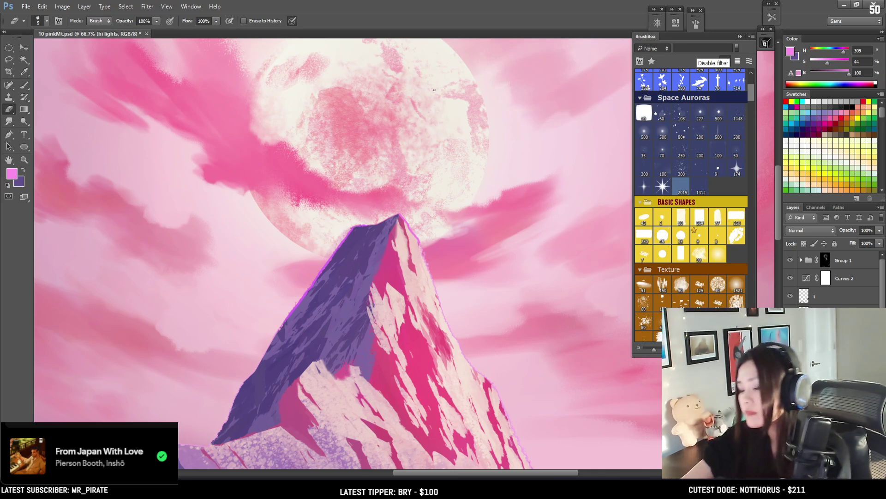
key(ctrl+minus)
key(ctrl+minus)
key(ctrl+minus)
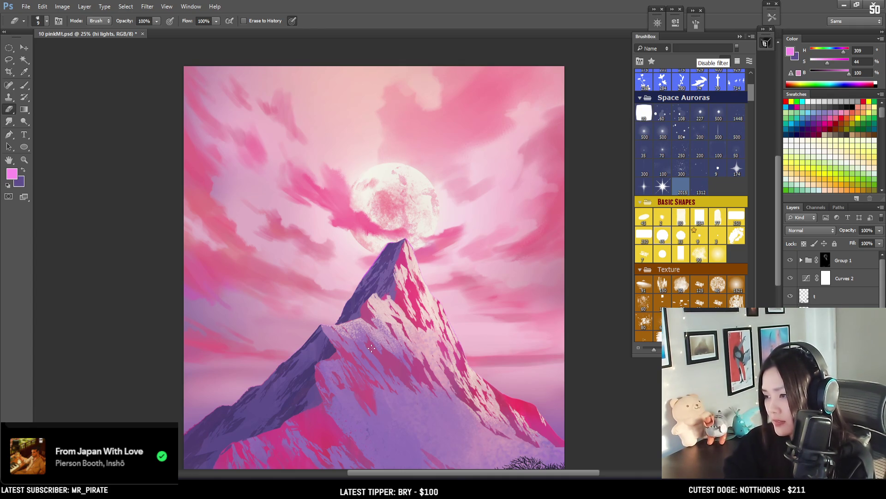
- Compare the ridge glow on and off, then draw a straight rim line along the left ridge
key(ctrl+plus)
key(ctrl+plus)
key(ctrl+plus)
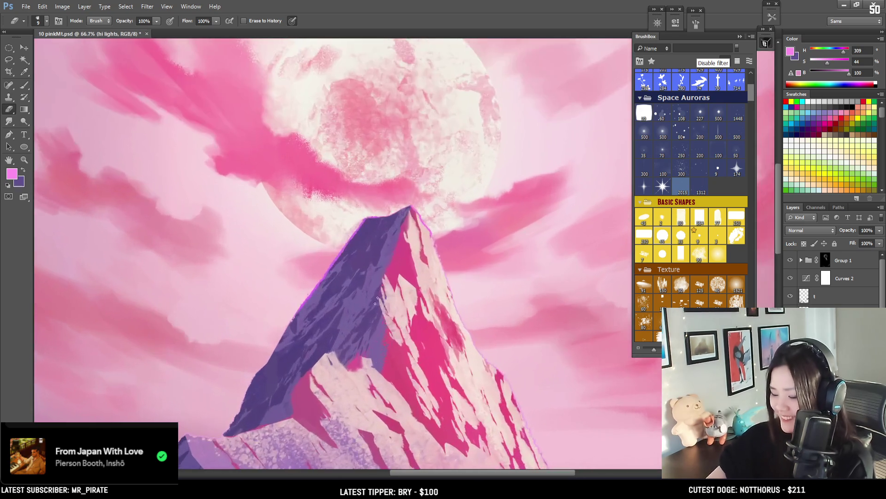
scroll(277, 346, down, 1)
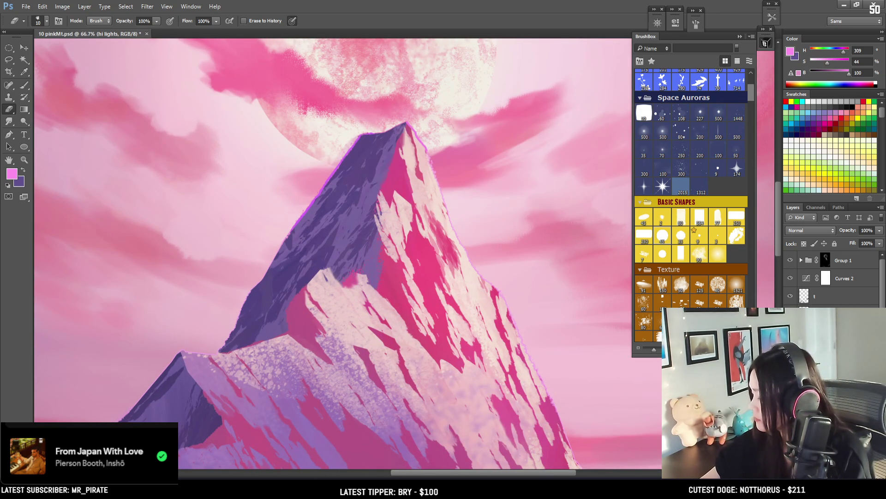
key(ctrl+comma)
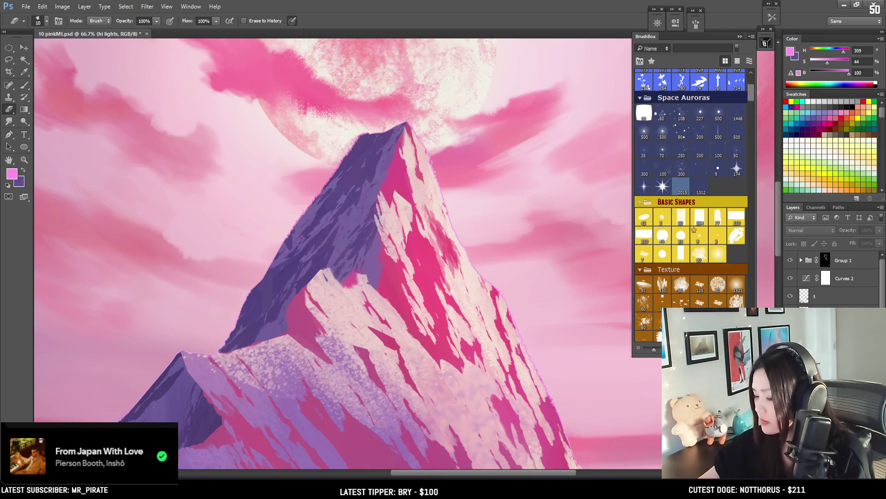
key(ctrl+comma)
key(ctrl+comma)
key(ctrl+comma)
key(b)
click(180, 355)
shift+click(203, 398)
key(ctrl+minus)
key(ctrl+minus)
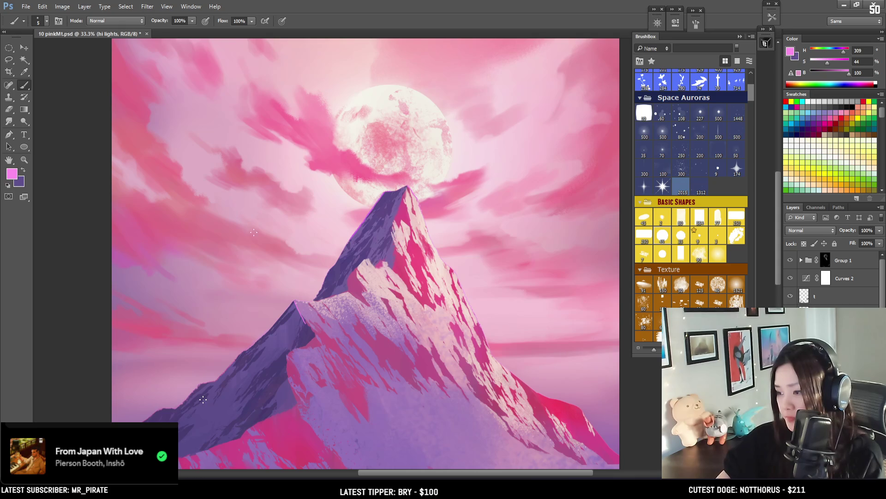
- With a smaller brush, extend the thin pink rim along the ridge
key(e)
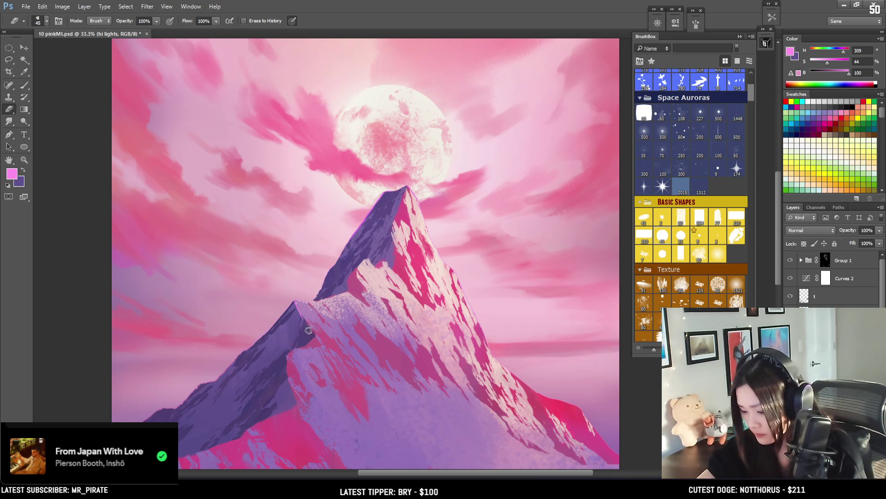
key(b)
scroll(315, 325, up, 4)
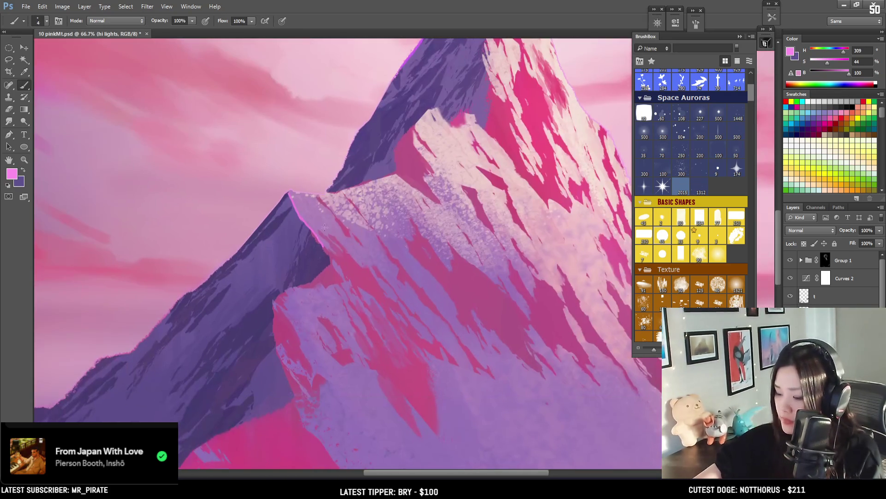
key(bracketleft)
key(bracketleft)
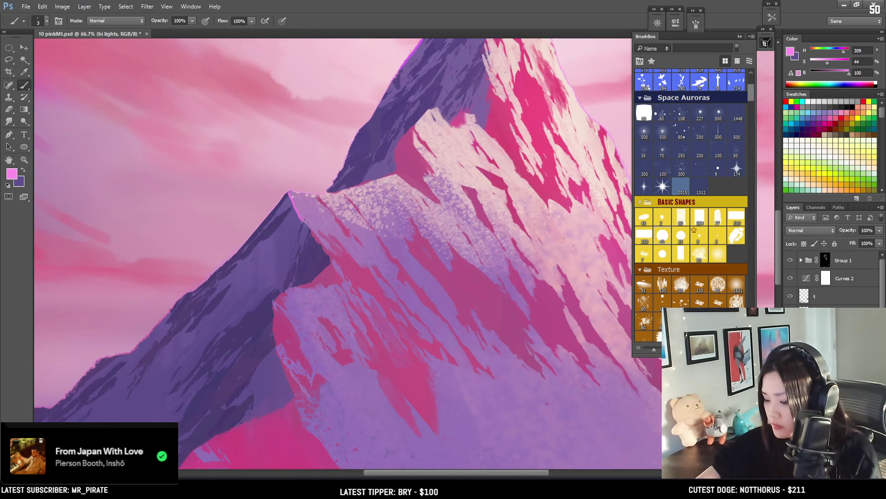
drag(304, 221, 312, 236)
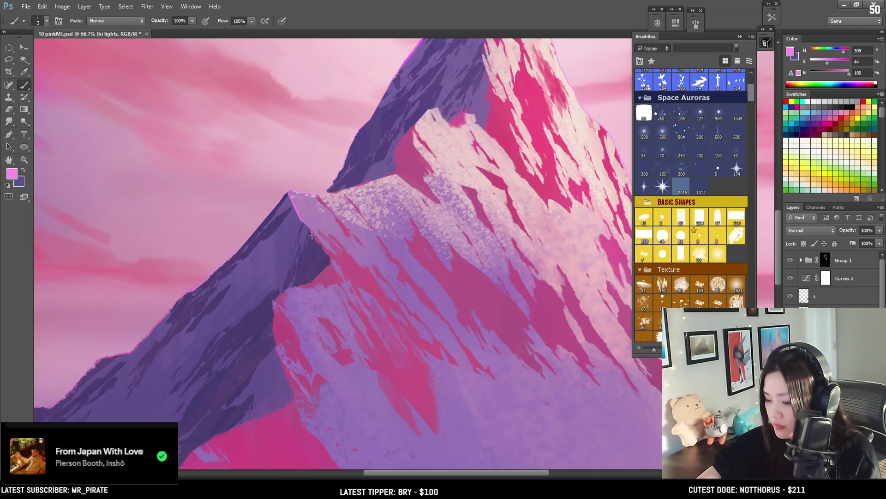
key(e)
key(b)
- Paint a light stroke along the lower ridge edge and erase a stray spot
drag(485, 165, 326, 245)
key(bracketright)
key(bracketright)
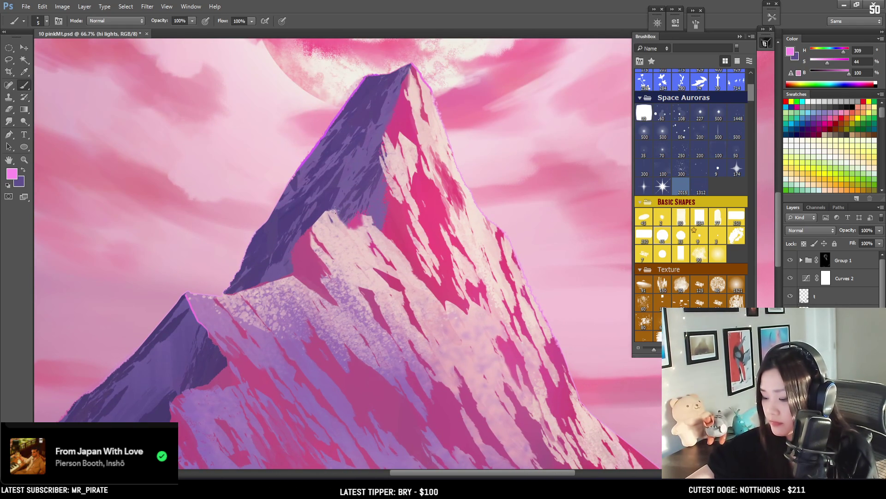
key(bracketright)
key(bracketright)
drag(335, 209, 344, 222)
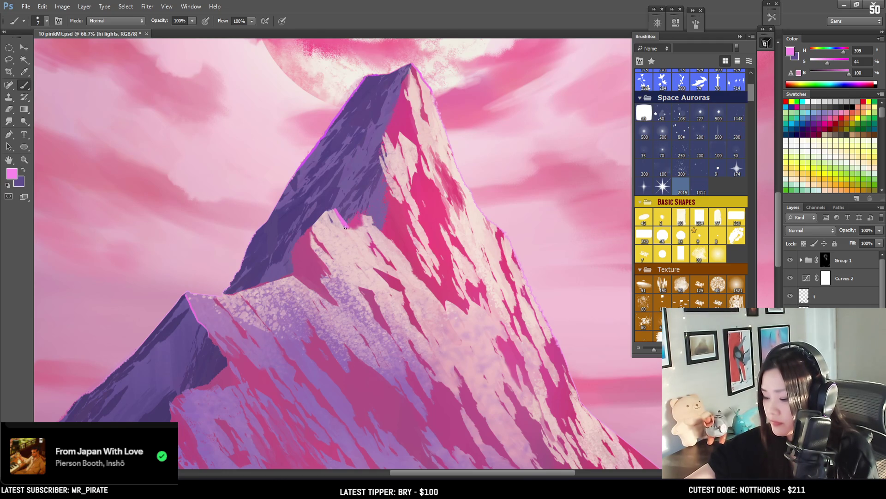
key(e)
click(347, 229)
key(b)
key(bracketleft)
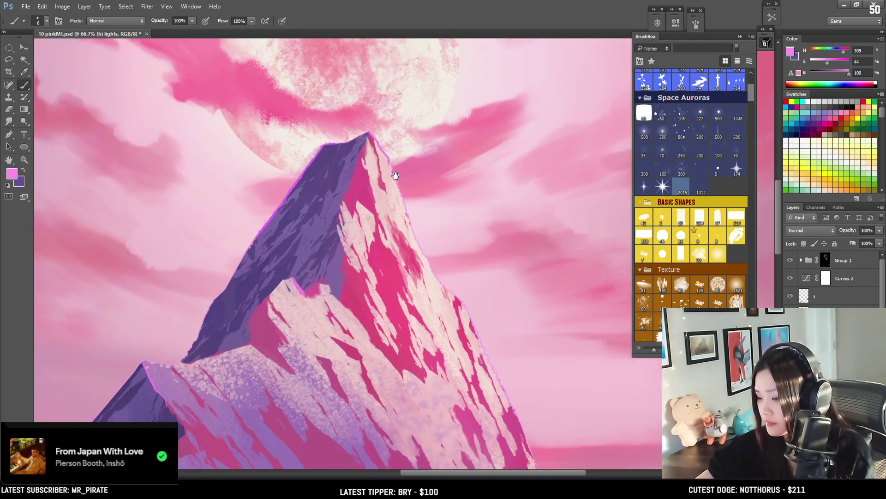
drag(384, 134, 320, 214)
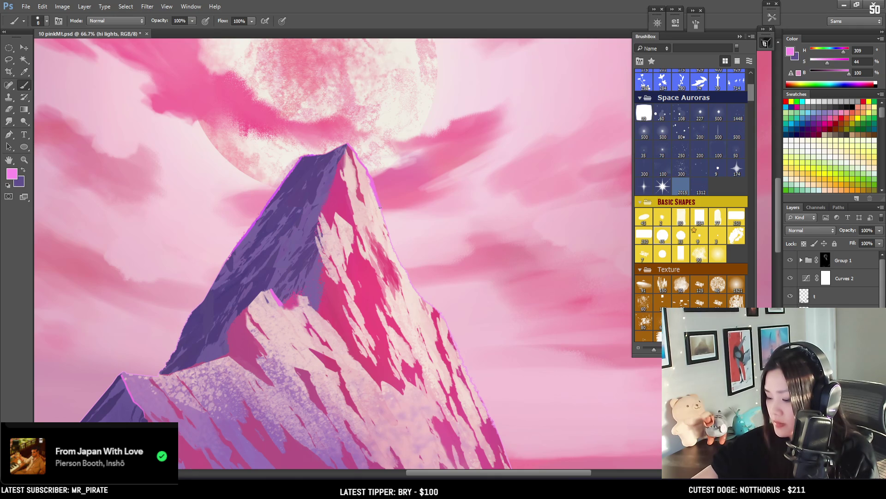
- Paint pink rim light and a small light-pink touch along the right ridge edge
key(e)
key(b)
key(bracketright)
drag(289, 289, 312, 315)
key(bracketleft)
drag(313, 309, 321, 318)
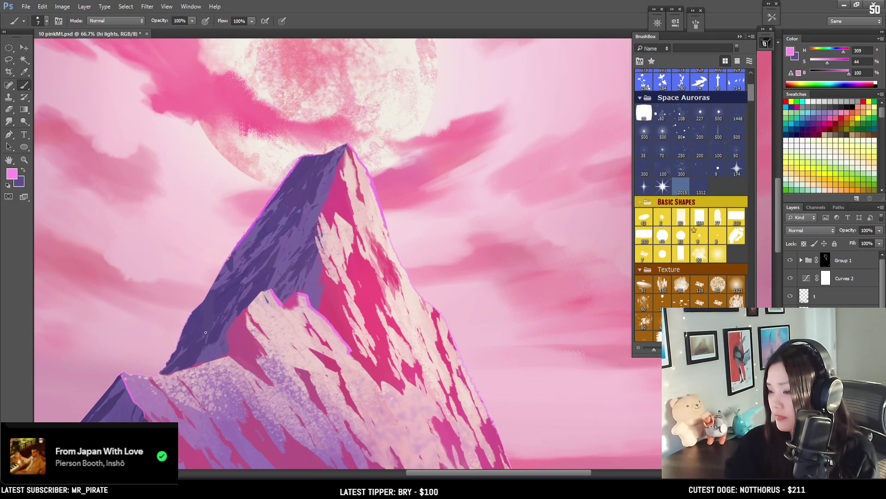
- Trace a thin pink rim along the dark ridge base, undoing the brighter extension
drag(209, 362, 290, 325)
key(bracketleft)
mouse_move(224, 360)
mouse_down()
mouse_move(283, 342)
mouse_move(230, 359)
mouse_move(282, 342)
mouse_move(306, 355)
mouse_up()
key(bracketright)
key(ctrl+z)
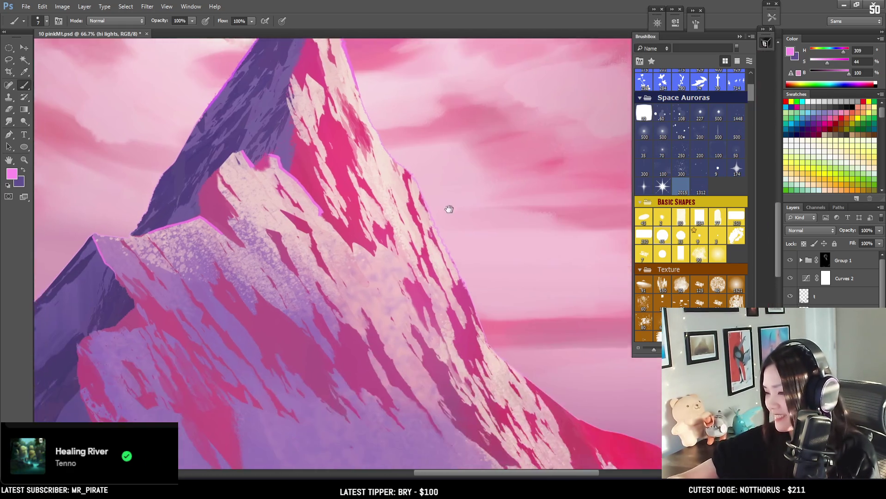
- Frame the lower slope and the moon above the peak, resizing the brush
mouse_move(474, 319)
mouse_down()
mouse_move(404, 268)
mouse_move(477, 162)
mouse_up()
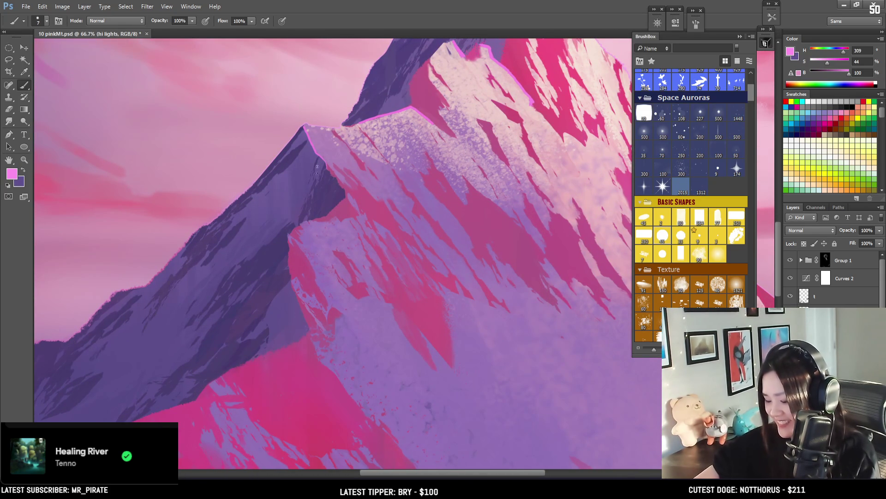
key(bracketleft)
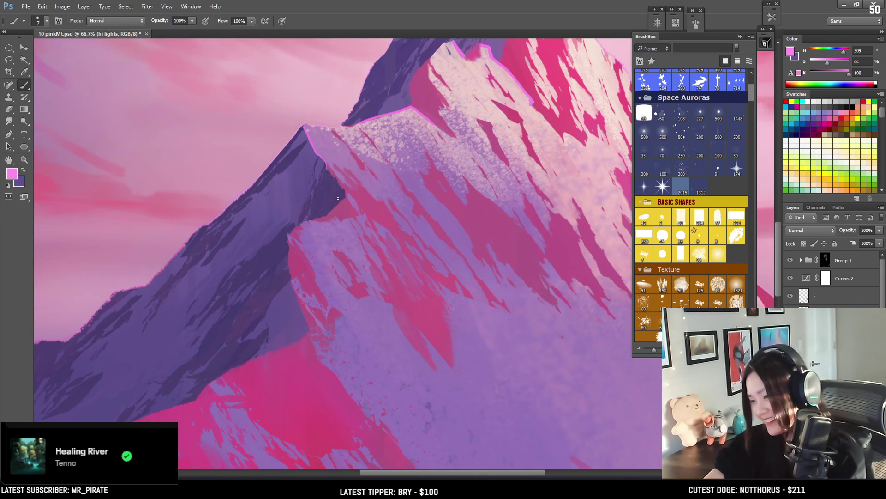
key(ctrl+minus)
key(ctrl+minus)
key(ctrl+minus)
key(ctrl+plus)
key(ctrl+plus)
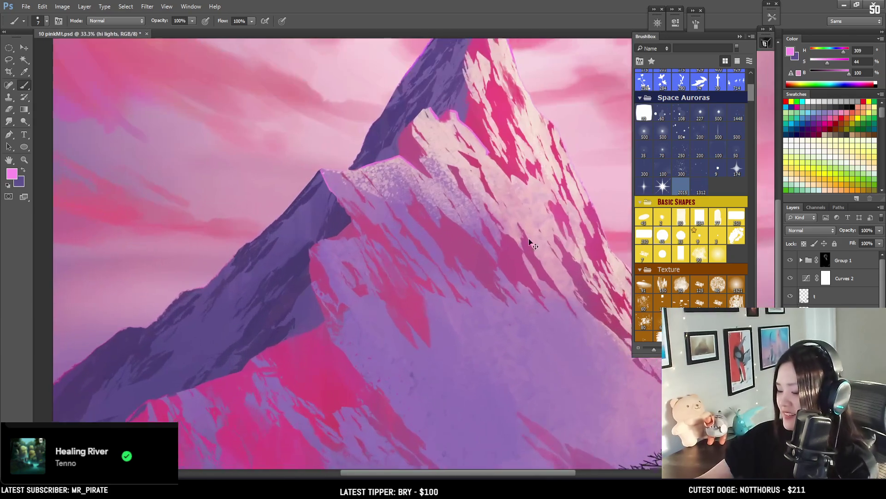
drag(352, 283, 141, 328)
drag(222, 88, 296, 208)
key(bracketright)
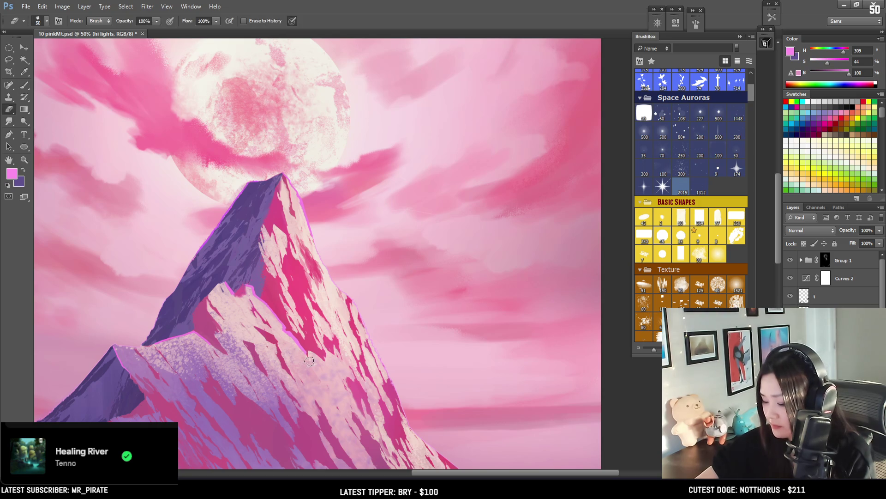
- Sample the pink from the mountain's rim and make it paler and brighter
key(bracketright)
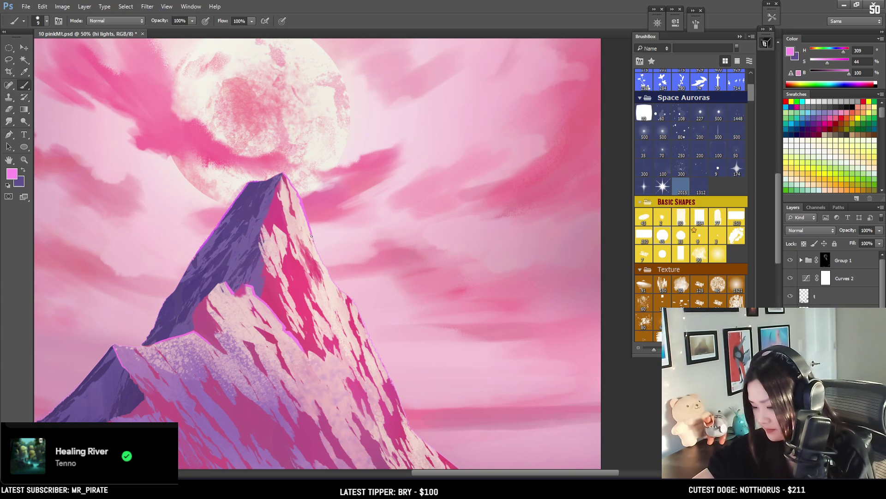
alt+click(327, 261)
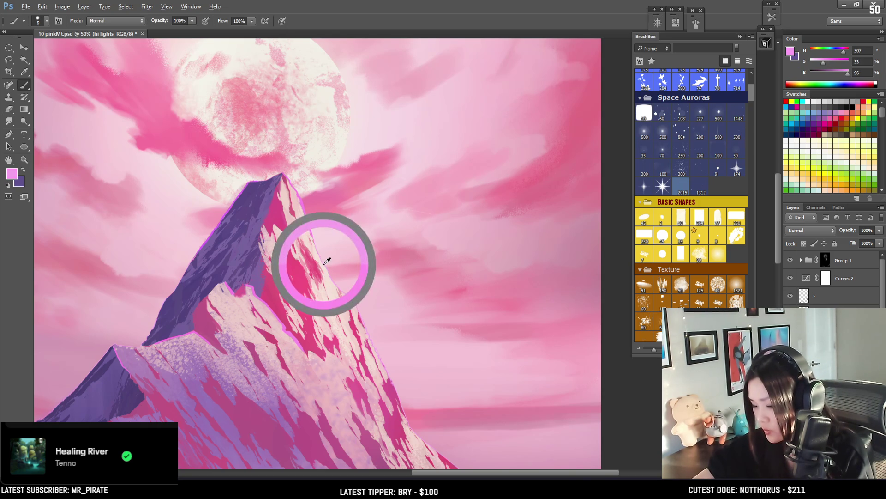
text(100)
drag(823, 62, 819, 62)
key(bracketleft)
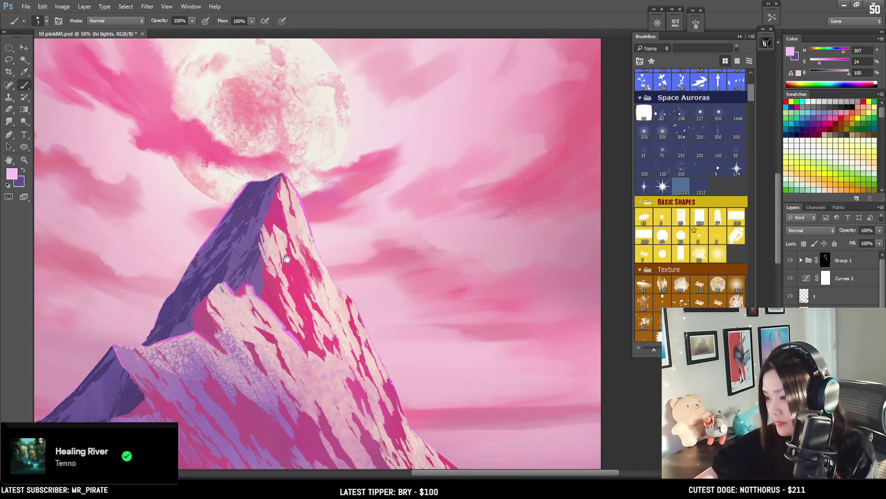
drag(277, 257, 325, 190)
- Resample a muted pink from the ridge (H 319, S 39, B 71) and zoom out to the whole painting
key(bracketright)
key(bracketright)
key(bracketleft)
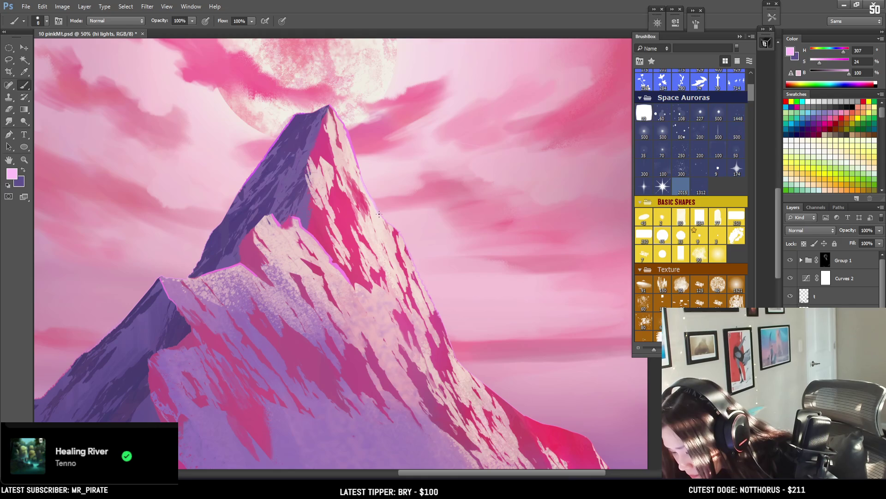
key(bracketleft)
key(bracketleft)
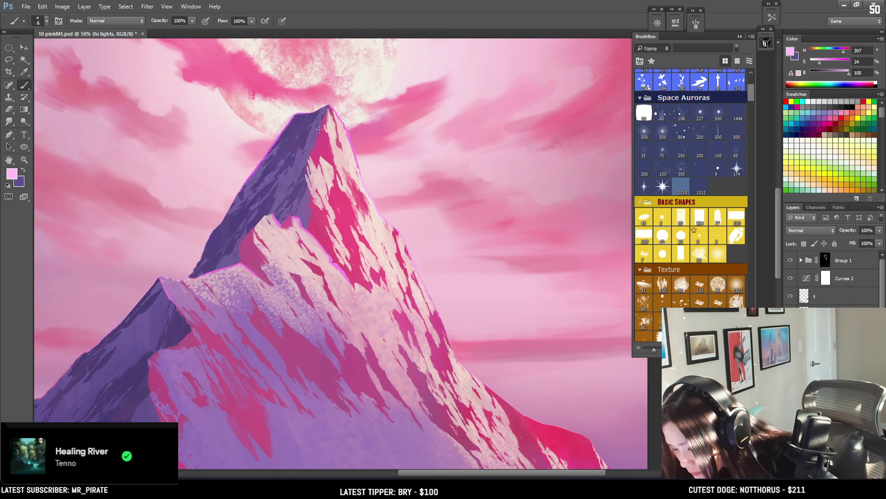
alt+click(311, 151)
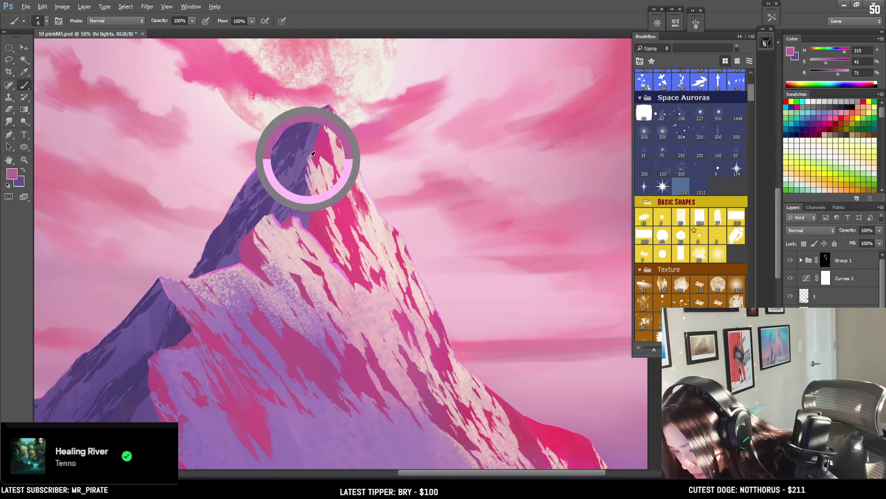
alt+click(311, 153)
key(bracketright)
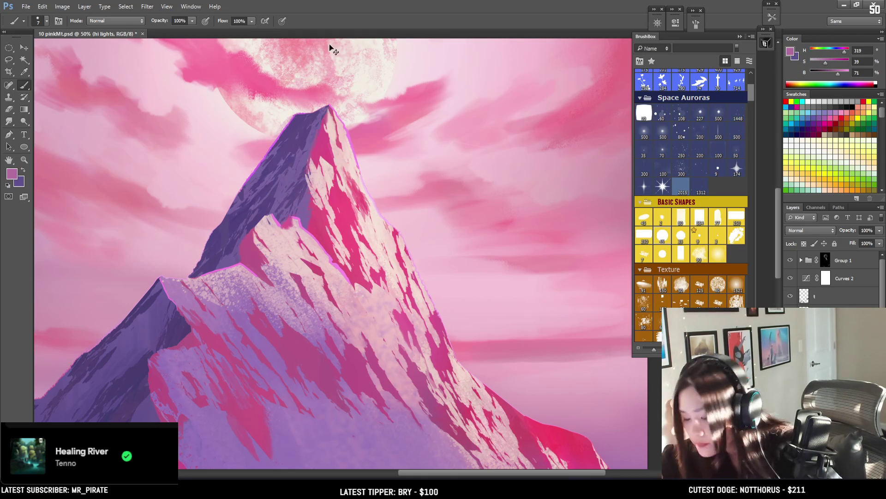
key(ctrl+minus)
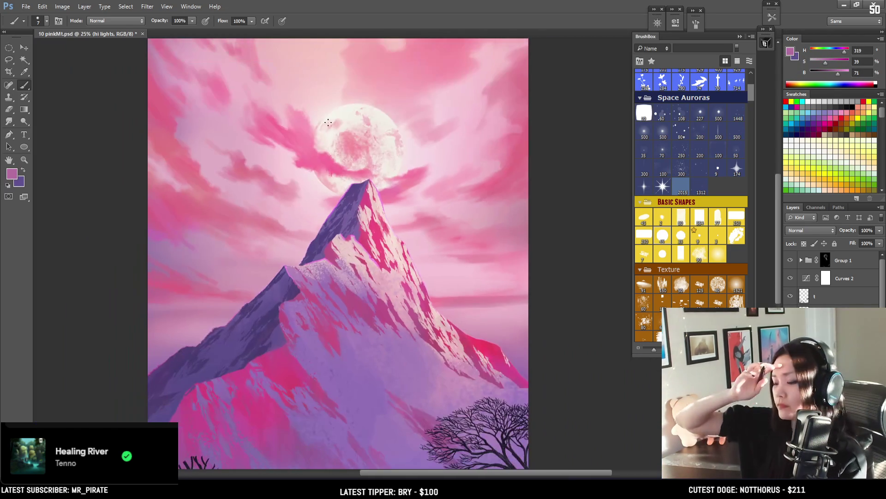
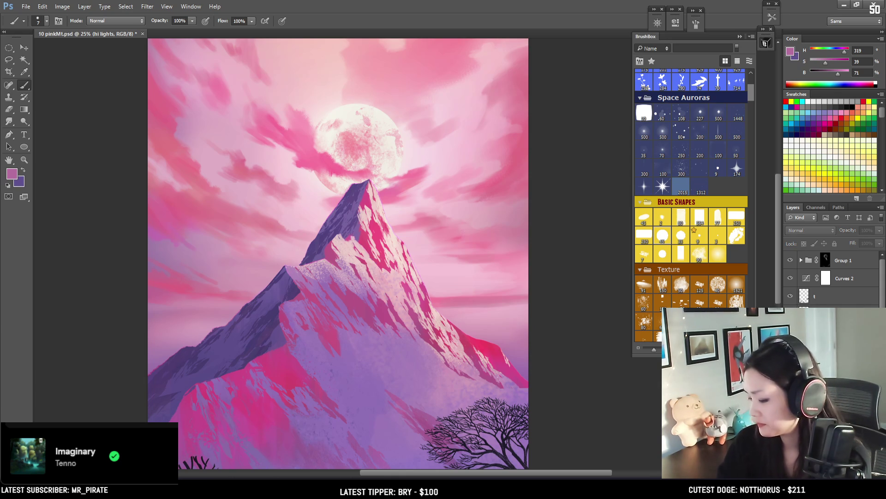
- Preview the whole painting, select the moon layer and pick a larger textured brush
key(ctrl+minus)
key(ctrl+plus)
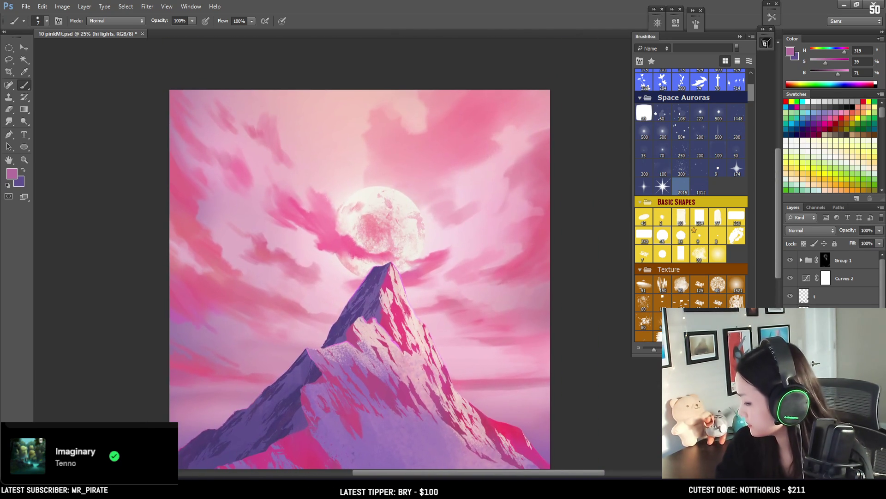
key(alt+bracketleft)
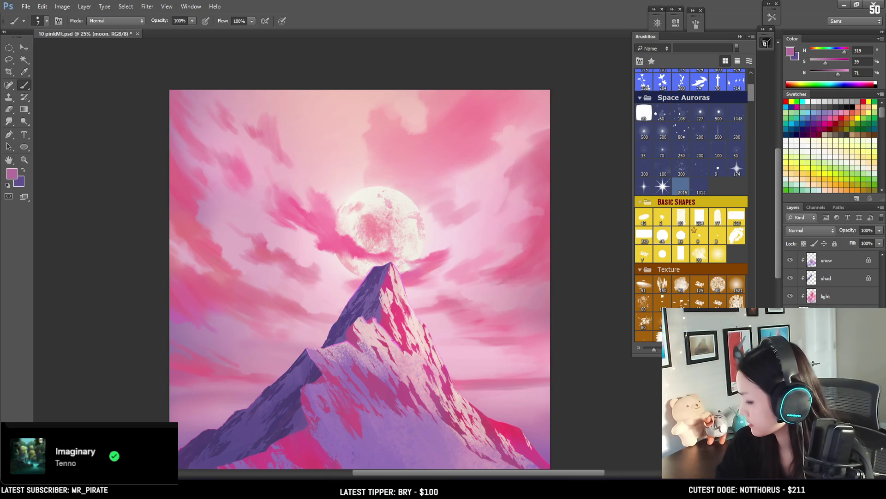
key(ctrl+comma)
key(ctrl+comma)
key(ctrl+comma)
key(ctrl+comma)
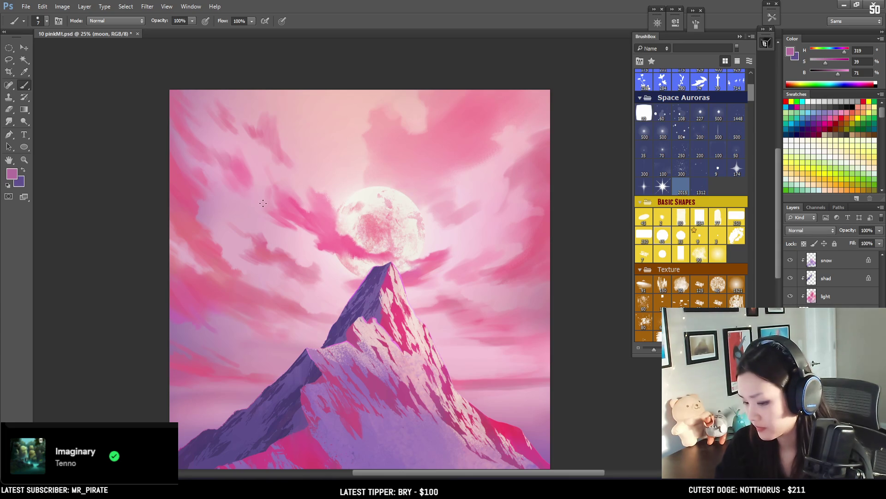
key(bracketright)
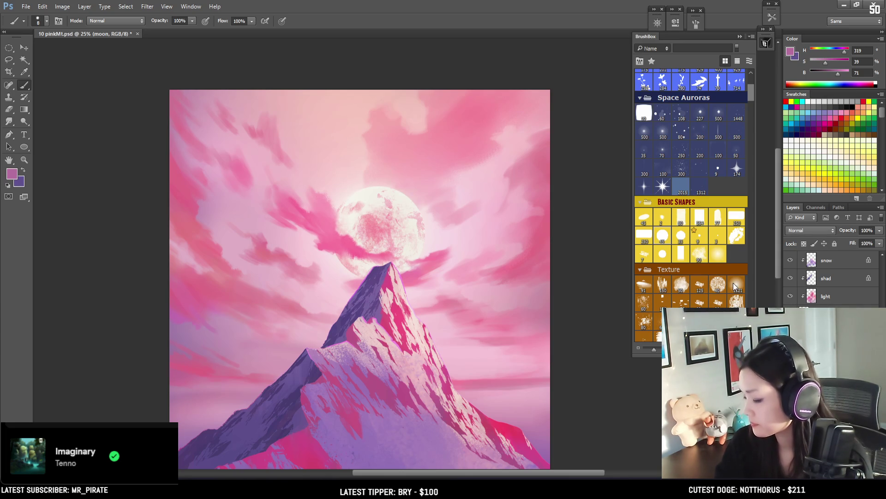
click(734, 284)
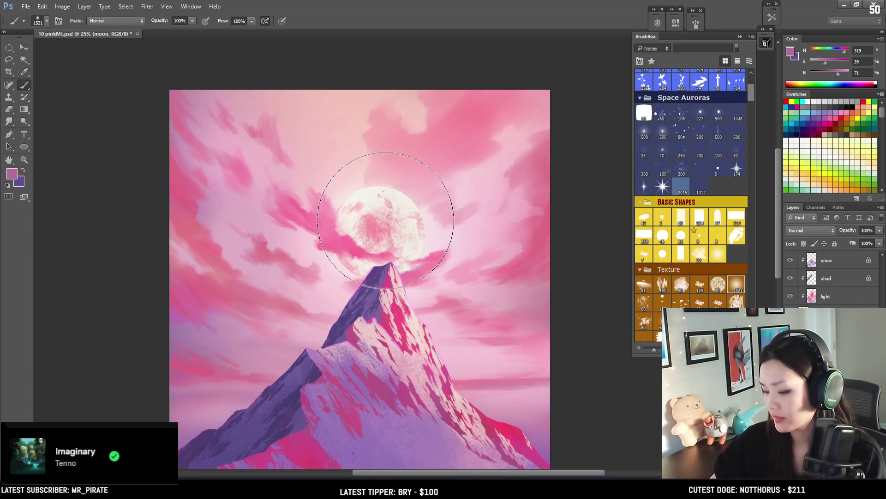
- Sample the moon's near-white colour and shift it to a warmer, brighter cream
alt+click(374, 193)
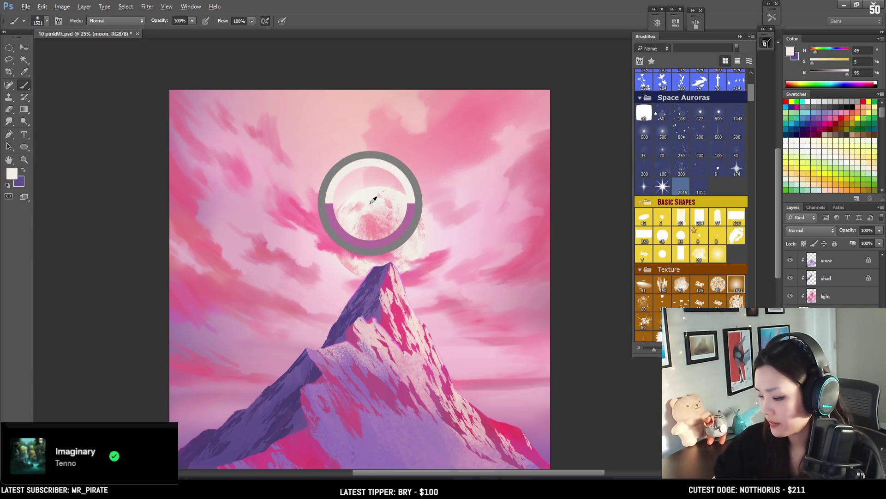
click(812, 50)
click(815, 65)
click(847, 73)
- Wash a soft textured cream glow over the moon with a slightly smaller brush
key(bracketleft)
key(bracketleft)
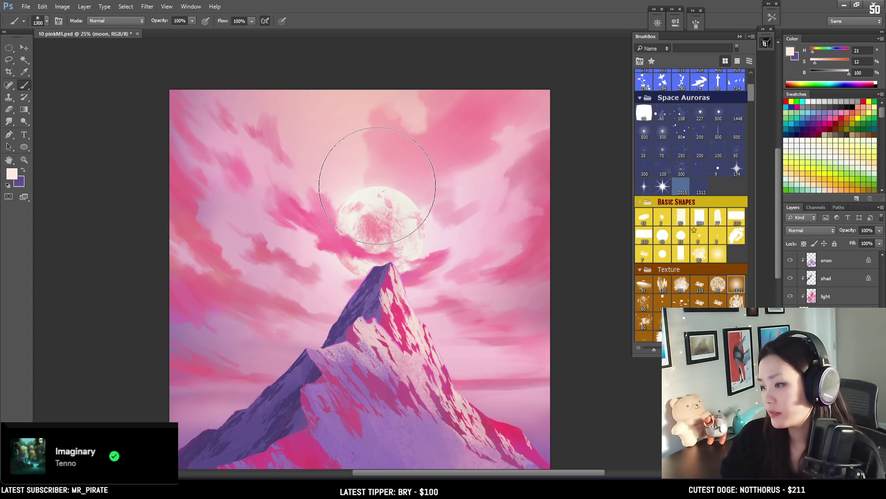
drag(380, 231, 373, 197)
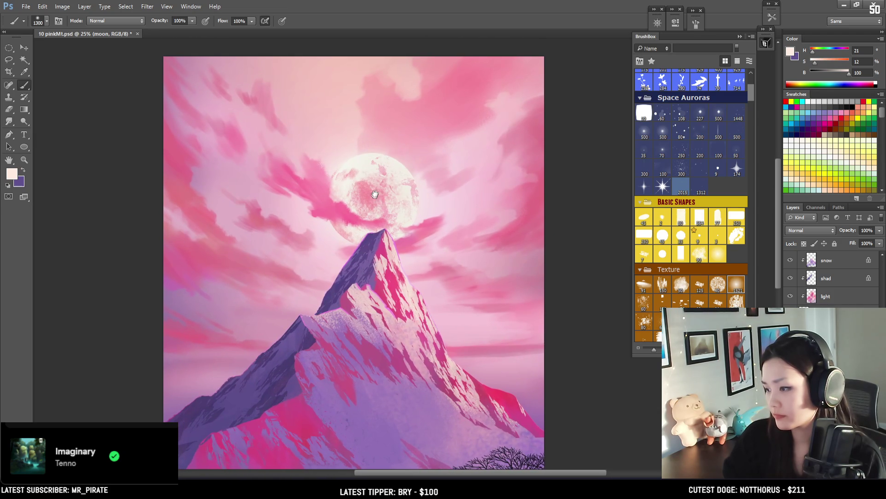
mouse_move(356, 148)
mouse_down()
mouse_move(346, 198)
mouse_move(397, 205)
mouse_up()
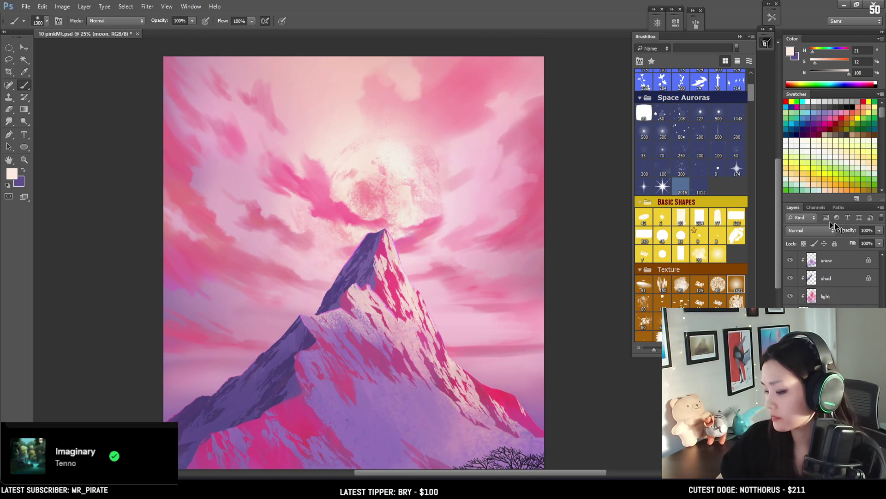
- Undo the washed-out strokes and repaint pink cloud over the moon's lower-left with a smaller brush
key(ctrl+alt+z)
key(bracketleft)
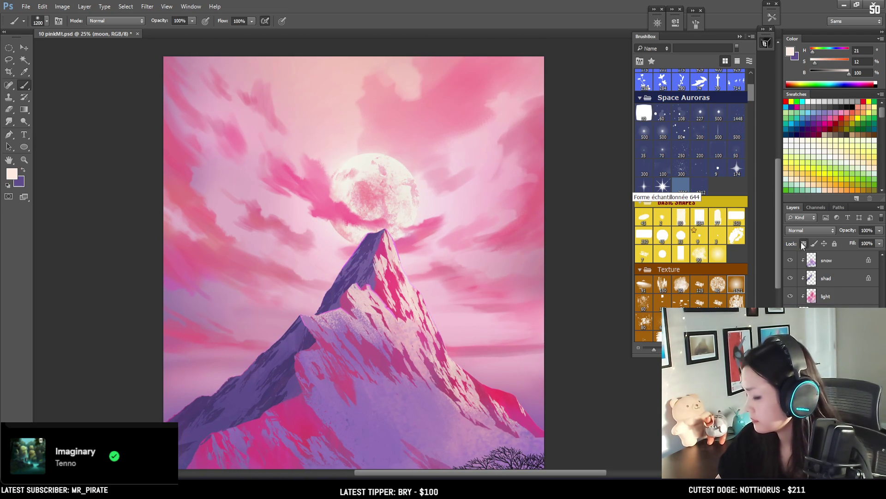
key(bracketleft)
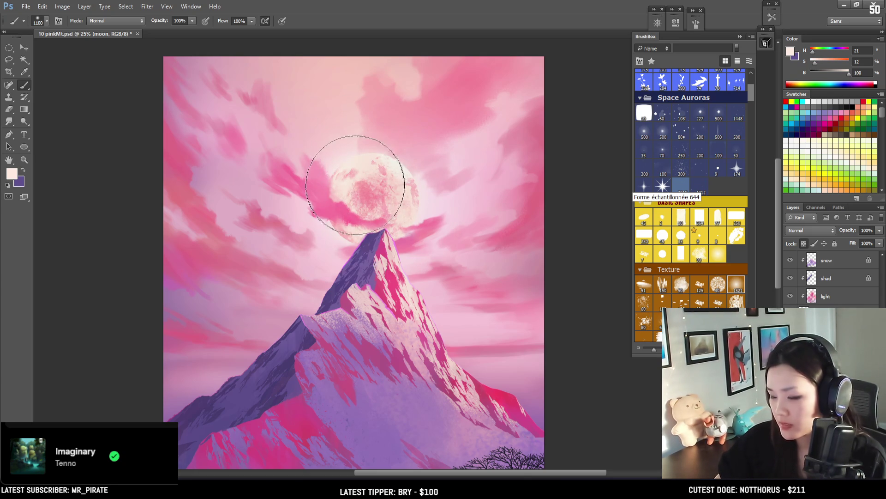
key(bracketleft)
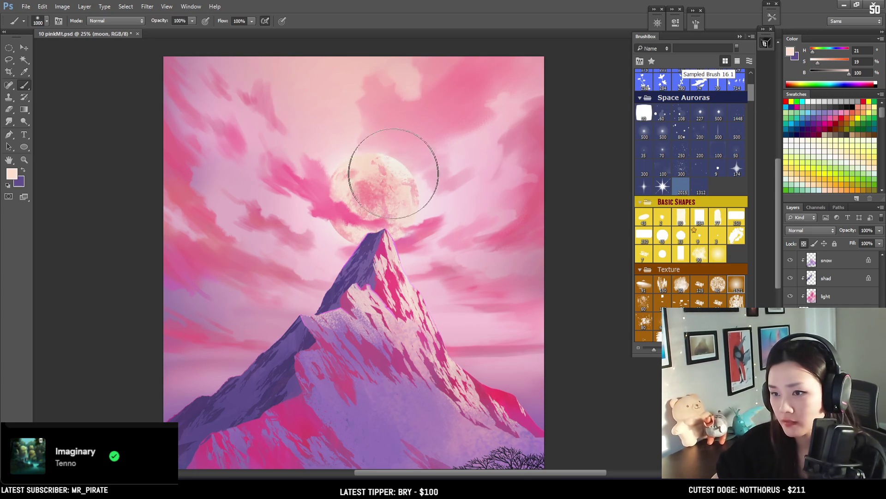
mouse_move(367, 181)
mouse_down()
mouse_move(355, 205)
mouse_move(387, 192)
mouse_up()
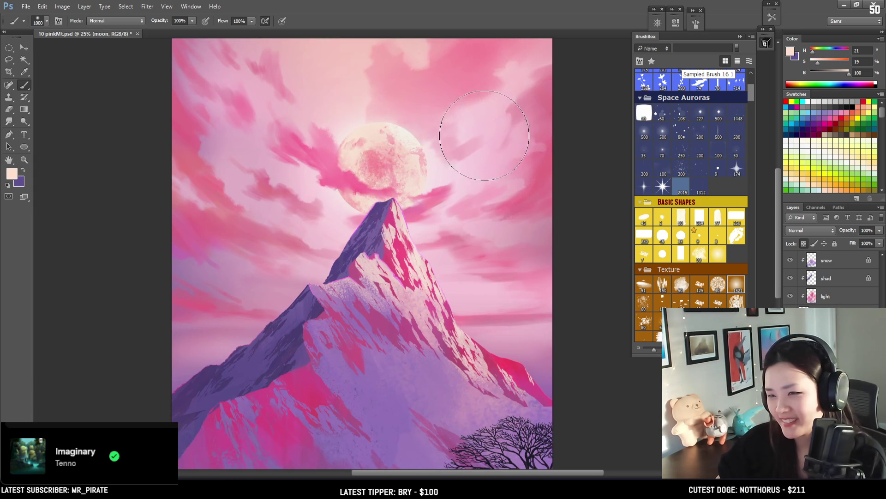
- Try a brightened moon copy, discard it, and sample the pink cloud colour near the moon
key(ctrl+j)
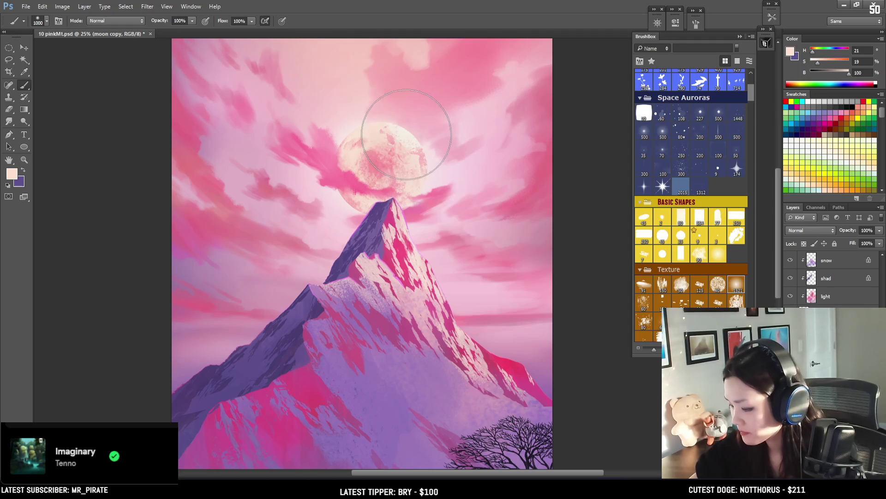
alt+click(407, 129)
key(bracketleft)
drag(377, 143, 382, 155)
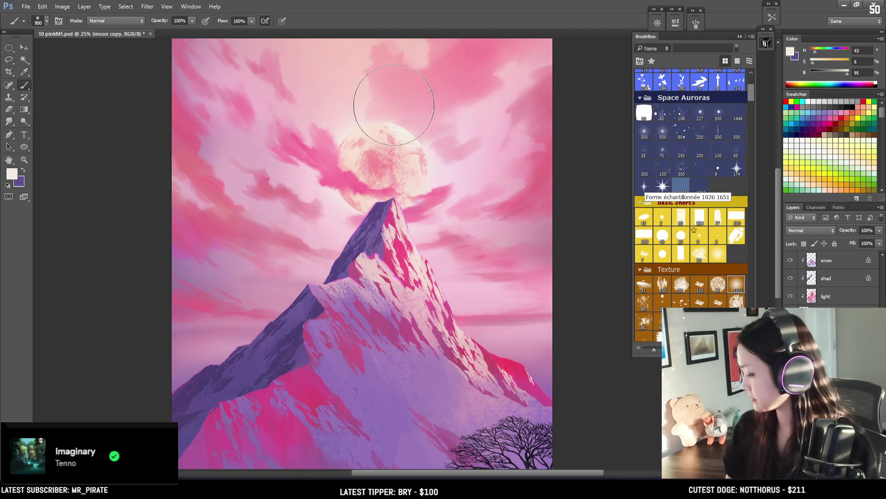
key(Delete)
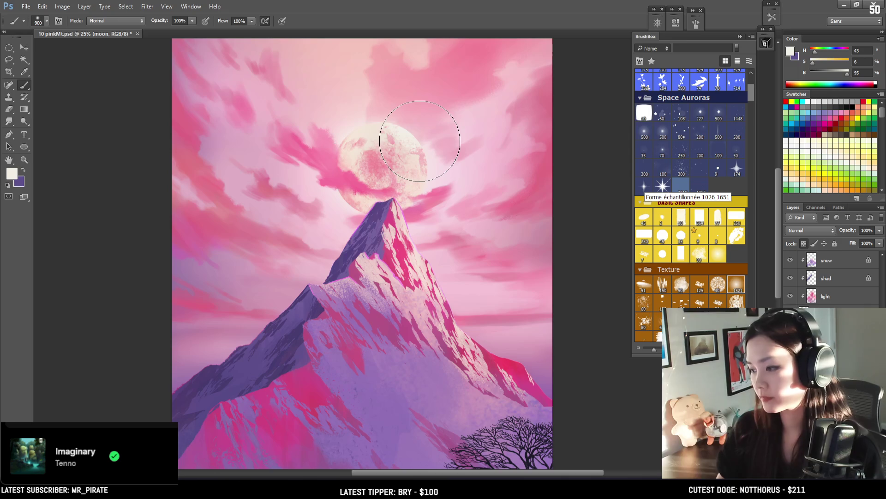
alt+click(374, 149)
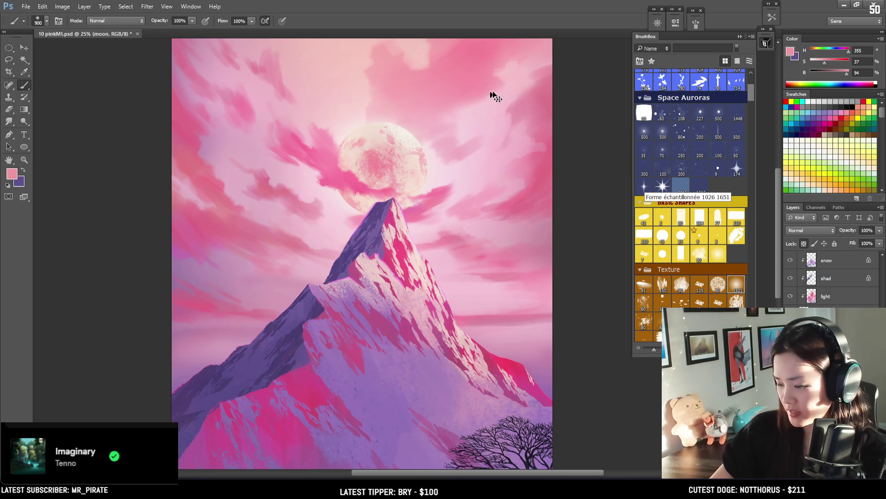
- Inspect the mountain peak up close, then select cloud layer c
mouse_move(428, 256)
mouse_down()
mouse_move(406, 132)
mouse_move(402, 151)
mouse_up()
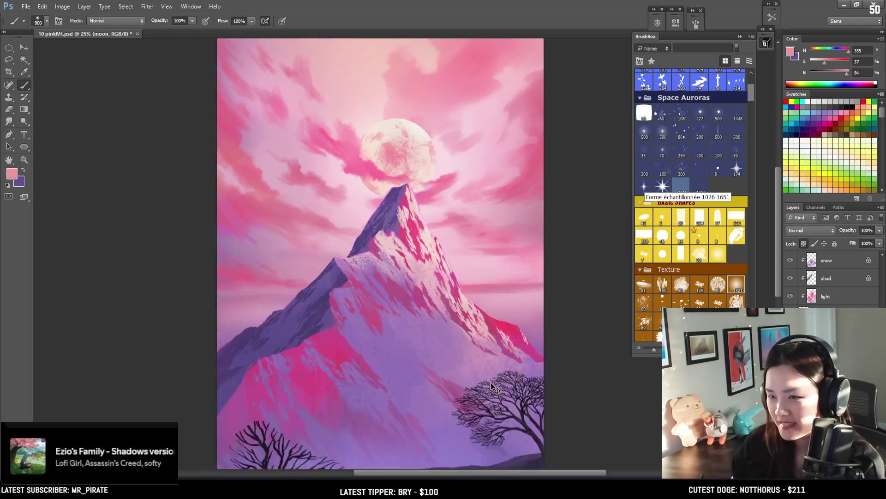
scroll(495, 377, down, 1)
scroll(409, 233, up, 2)
drag(397, 213, 409, 233)
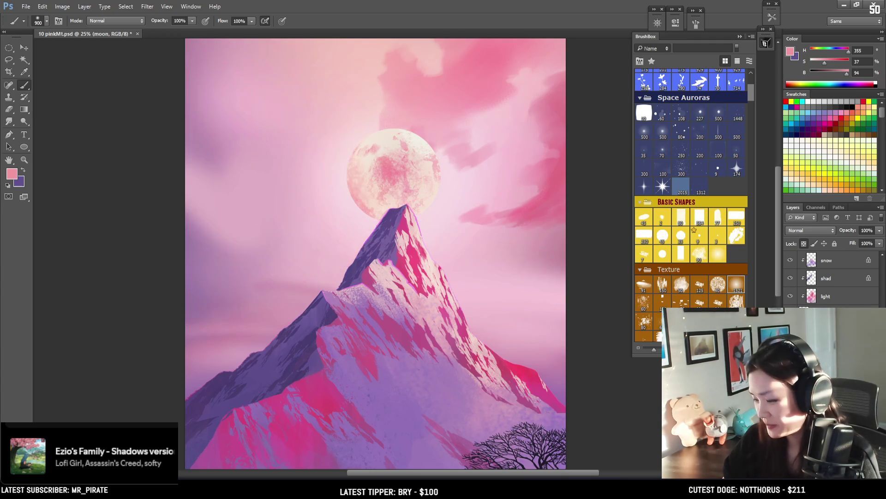
ctrl+click(337, 203)
- Switch to the Eraser at size 90 and zoom out to 16.7% to see the whole painting
key(e)
key(bracketleft)
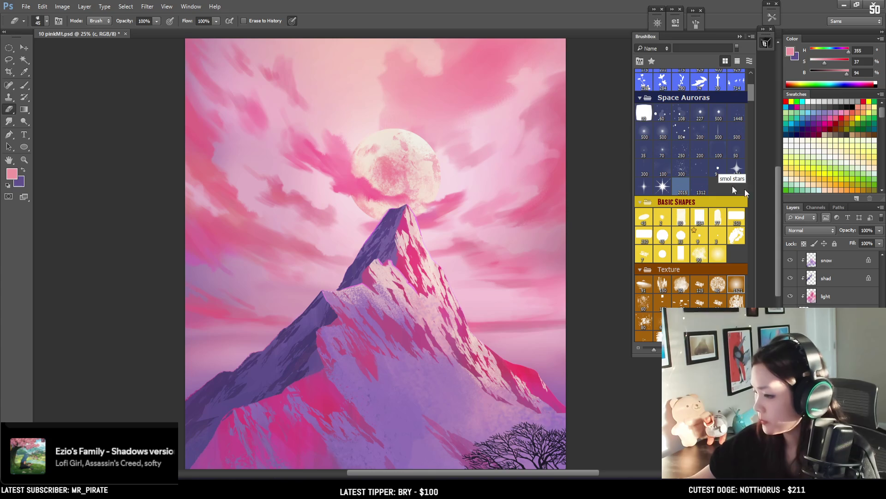
drag(301, 208, 250, 164)
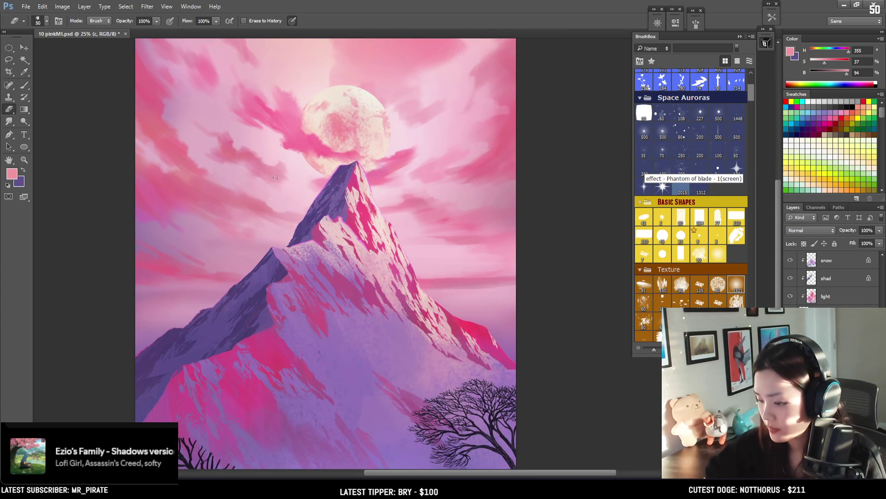
key(bracketright)
key(bracketright)
key(bracketright)
key(bracketright)
key(bracketright)
key(bracketright)
key(bracketright)
key(bracketright)
key(bracketright)
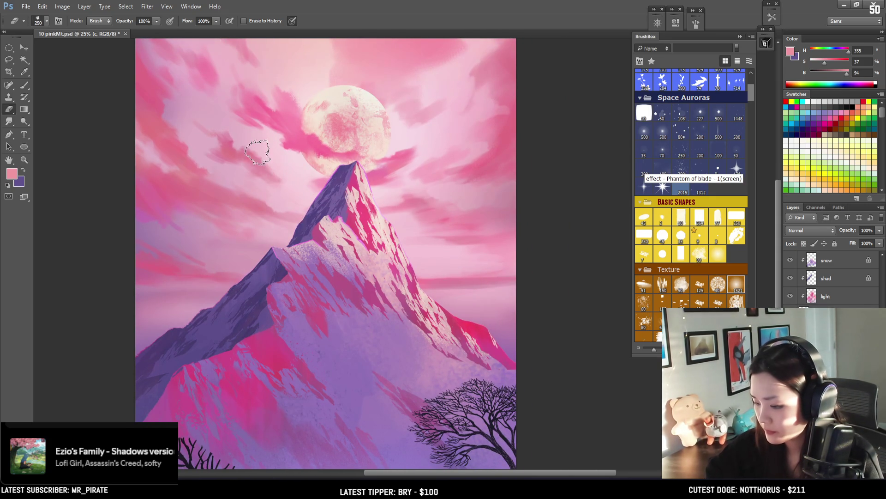
key(ctrl+minus)
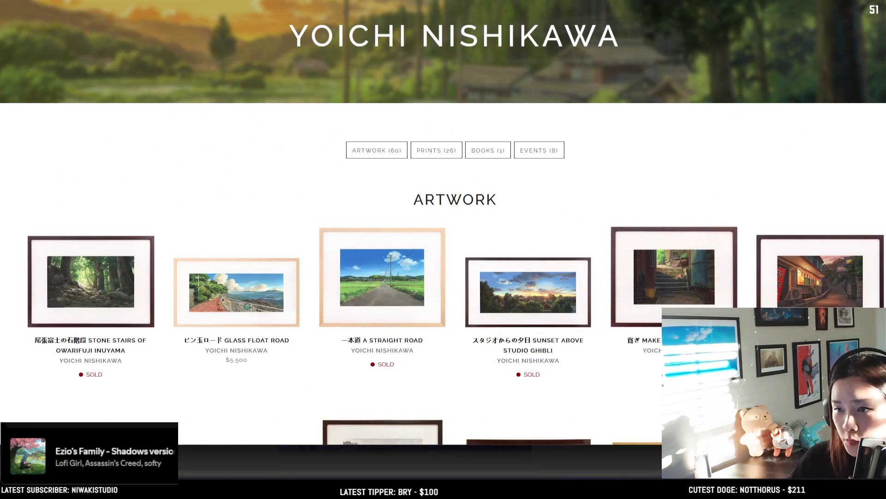
- Open the Stone Stairs of Owarifuji Inuyama artwork page in the Nucleus gallery
scroll(303, 290, down, 6)
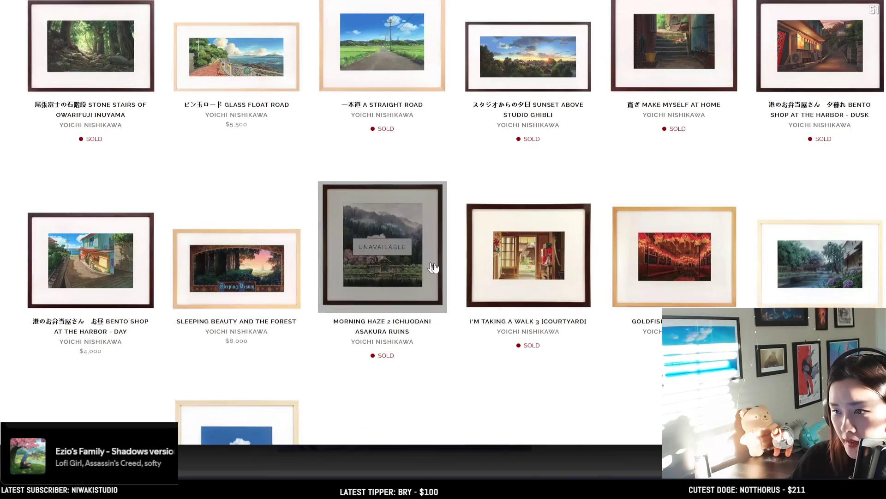
scroll(677, 271, up, 4)
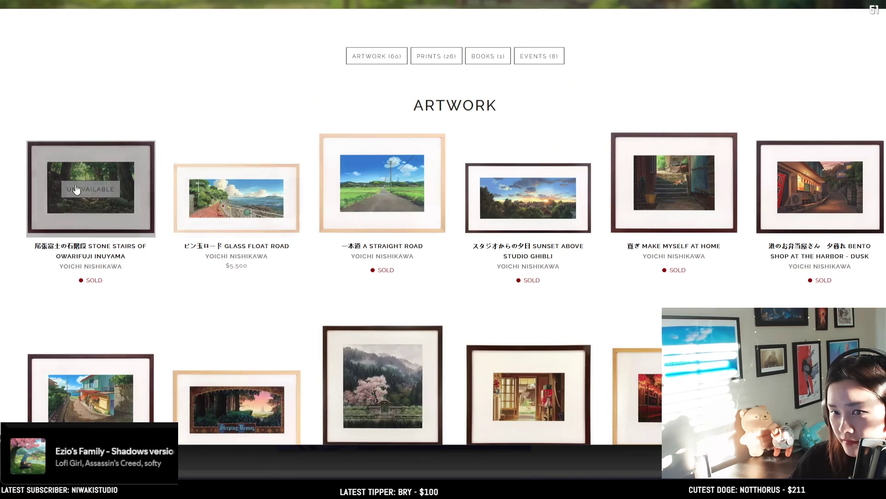
click(78, 224)
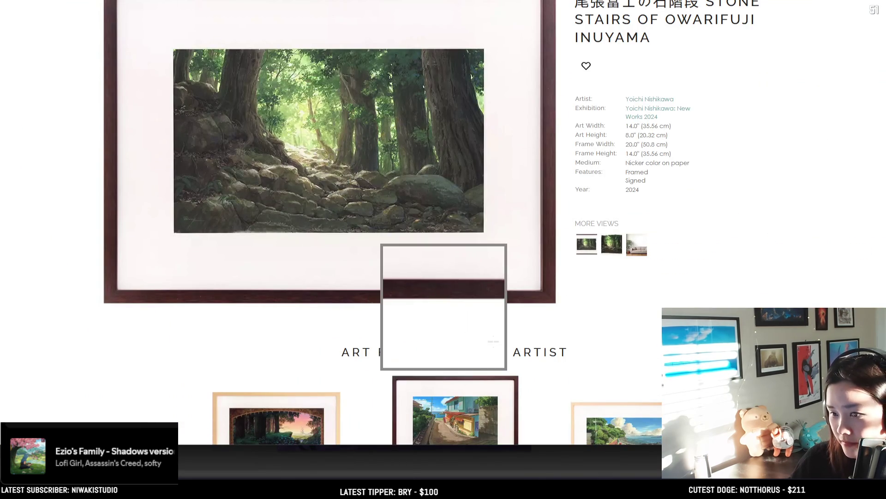
- Open the Glass Float Road [Print] page from the same artist's listings and review its details
scroll(582, 326, down, 1)
scroll(711, 217, down, 6)
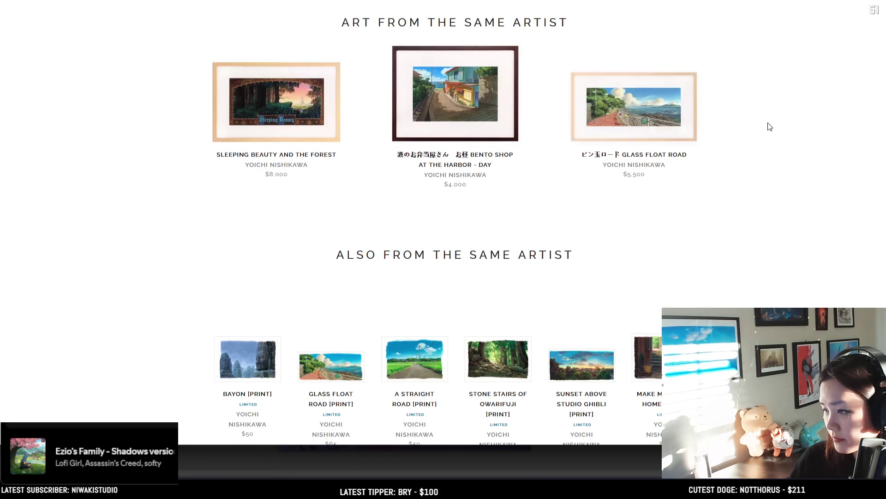
scroll(768, 119, down, 3)
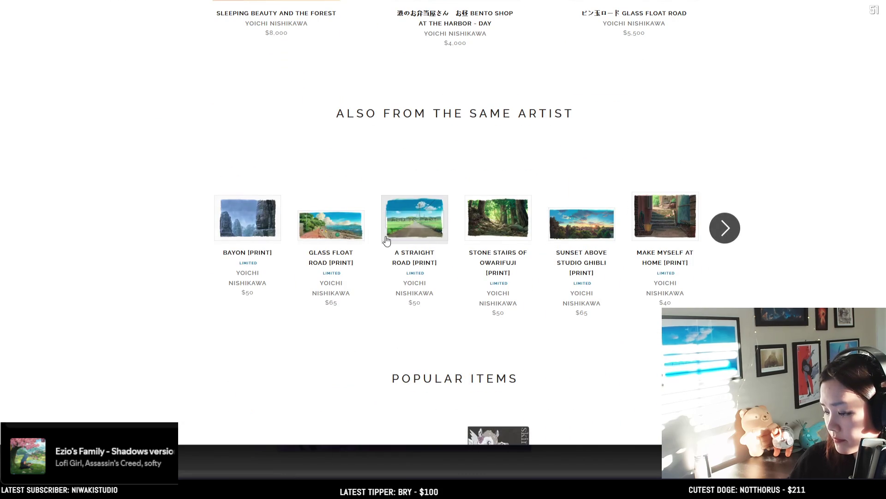
click(353, 242)
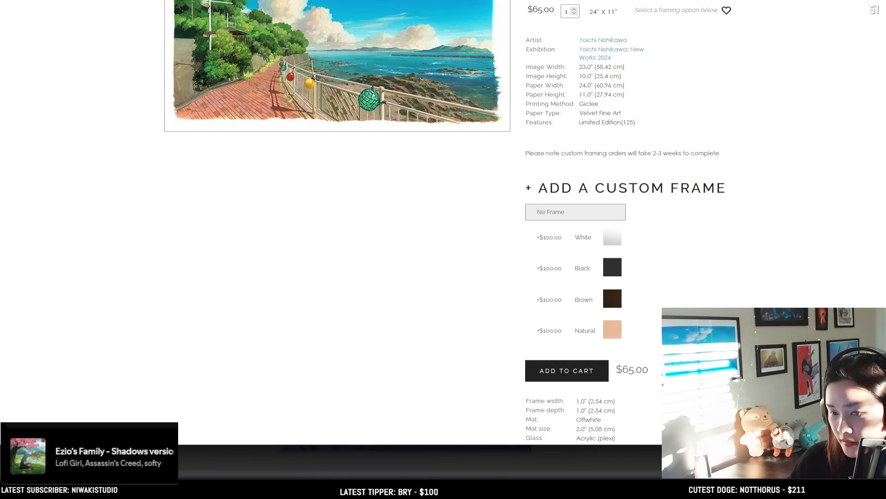
scroll(443, 231, up, 2)
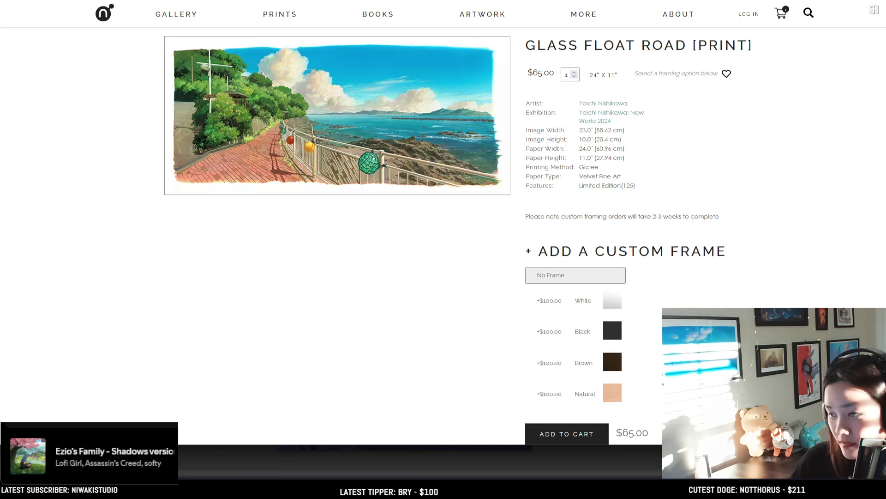
scroll(443, 249, down, 10)
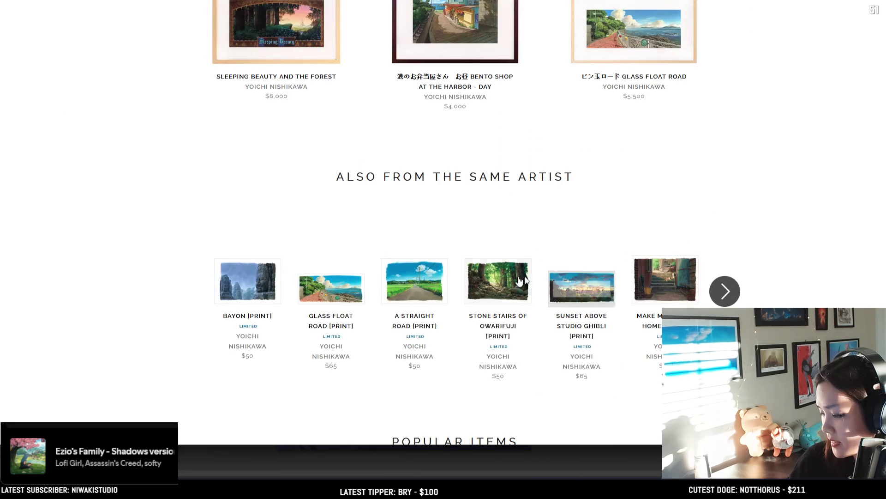
- View the A Straight Road [Print] page, then return to the Photoshop painting
click(411, 273)
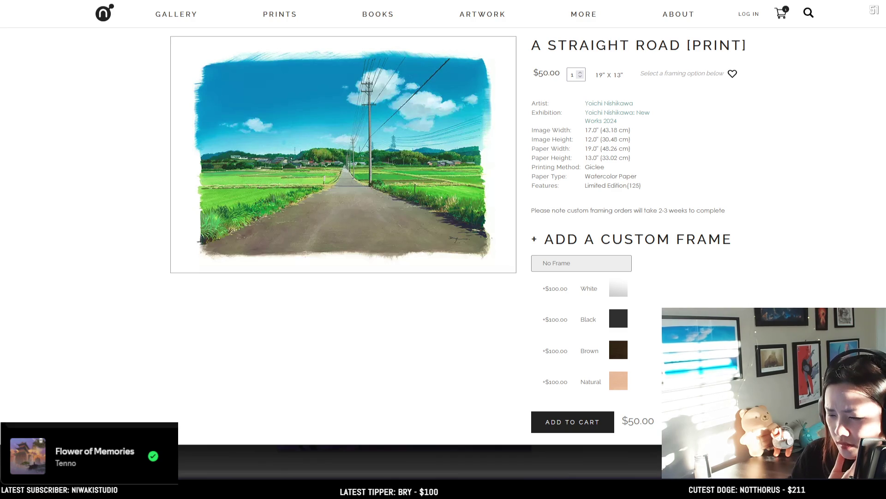
key(alt+Tab)
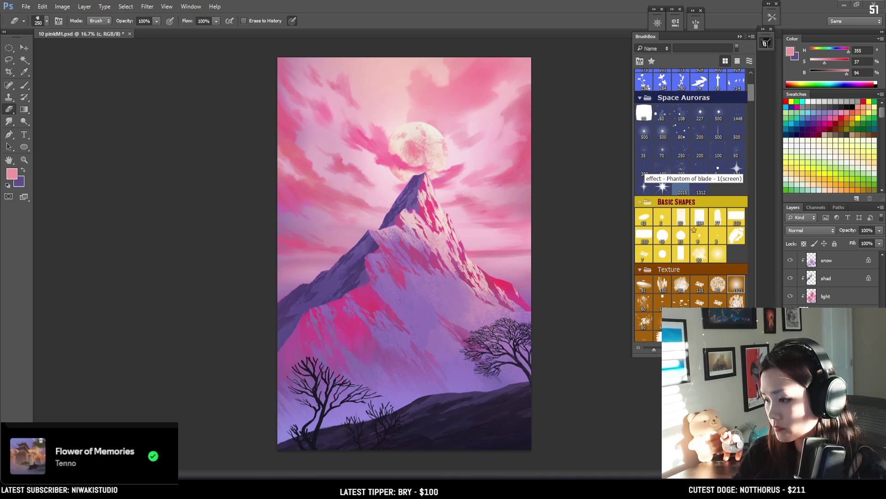
- Select the Elliptical Marquee tool and add a new empty Layer 1
click(9, 48)
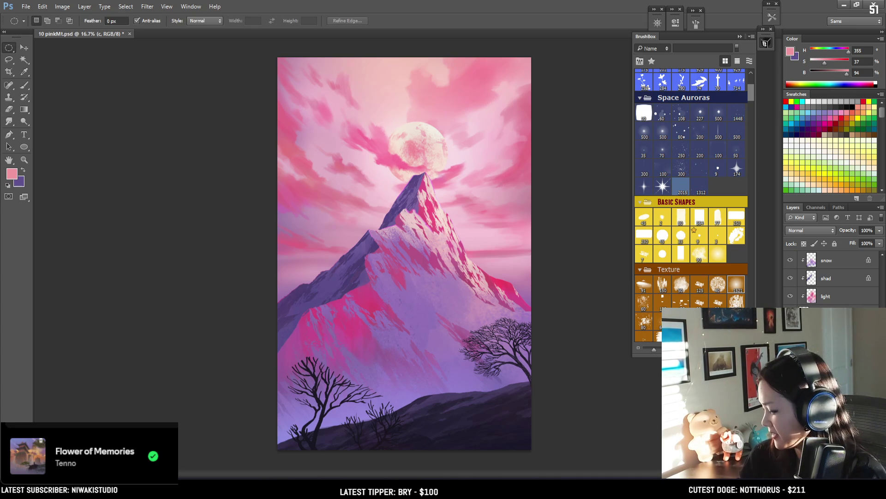
key(ctrl+v)
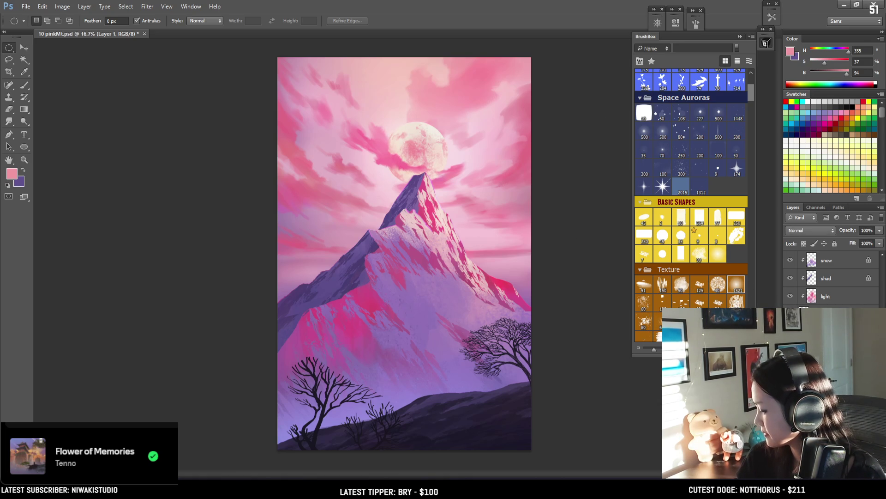
- Choose the size-60 textured brush, zoom to 33.3%, and sample a soft pink from the moon
click(645, 253)
key(ctrl+plus)
scroll(422, 183, up, 1)
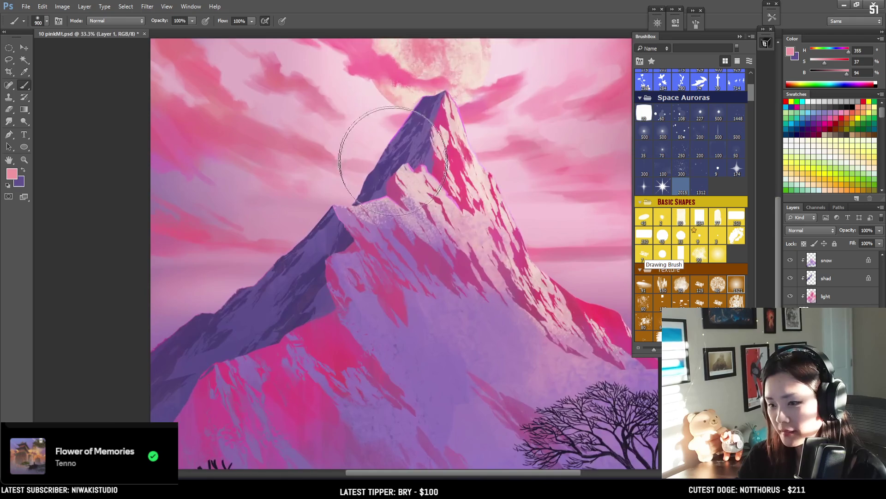
scroll(366, 159, up, 1)
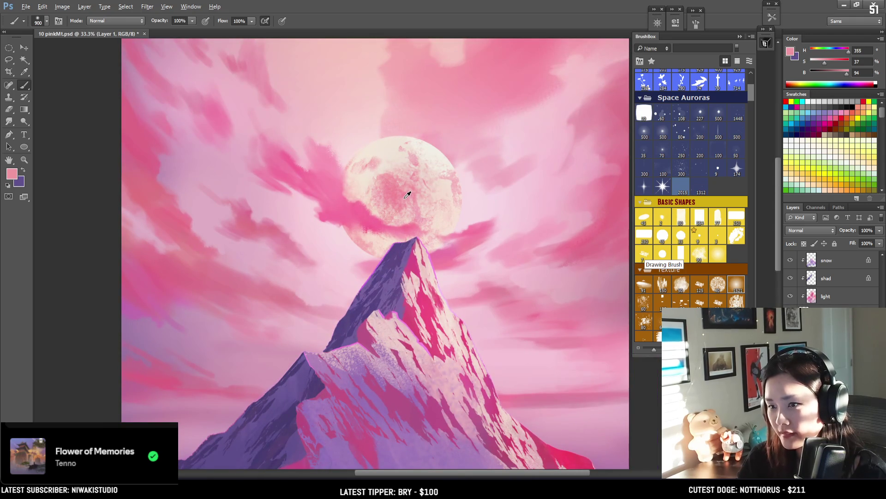
click(644, 304)
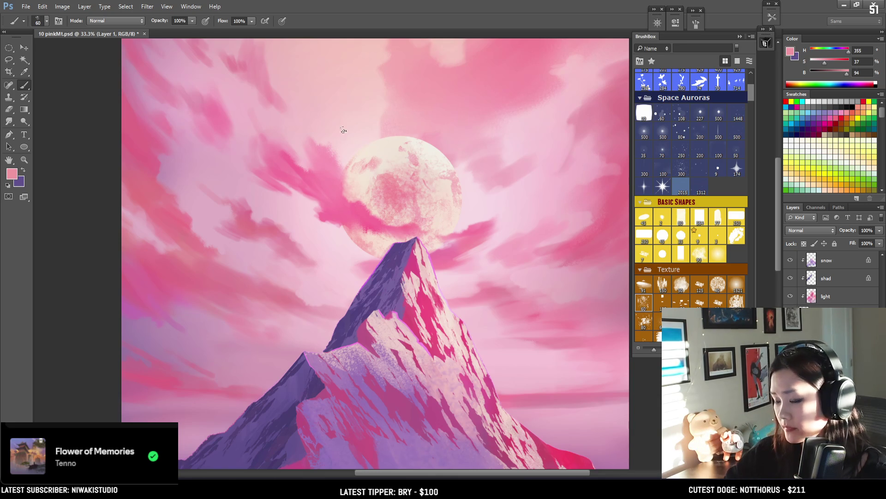
alt+click(388, 183)
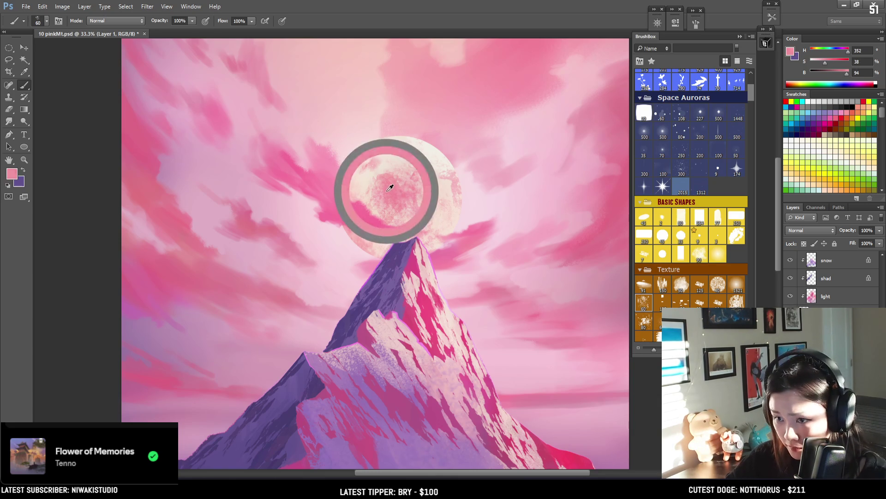
- Paint pink texture on the moon's left side and refine it with the eraser at sizes 50–90
drag(385, 189, 358, 202)
key(bracketright)
key(bracketright)
key(bracketright)
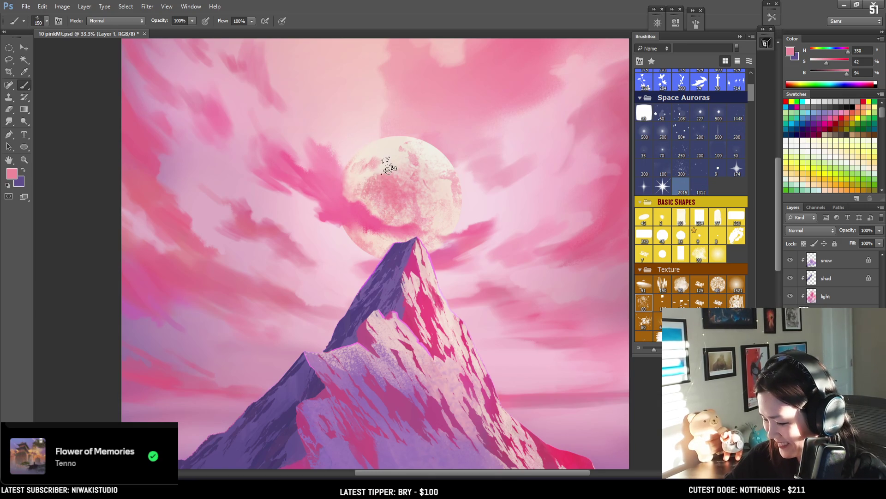
key(e)
key(bracketleft)
key(bracketleft)
key(bracketleft)
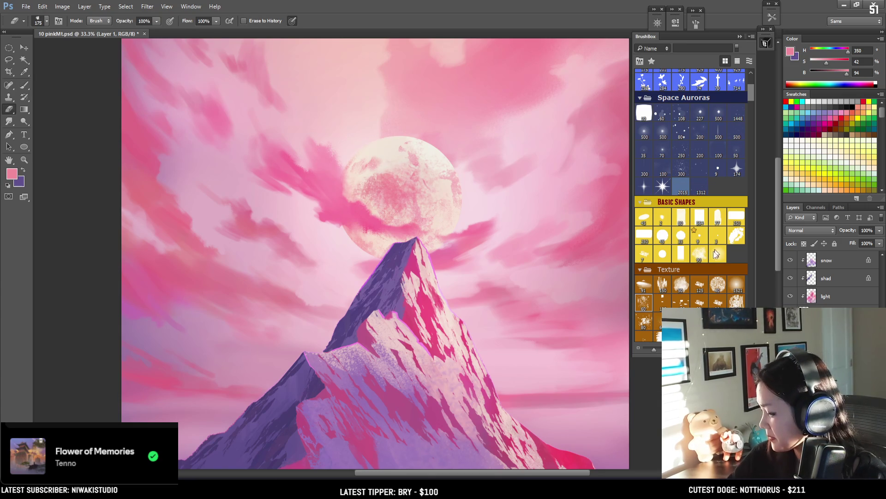
key(bracketleft)
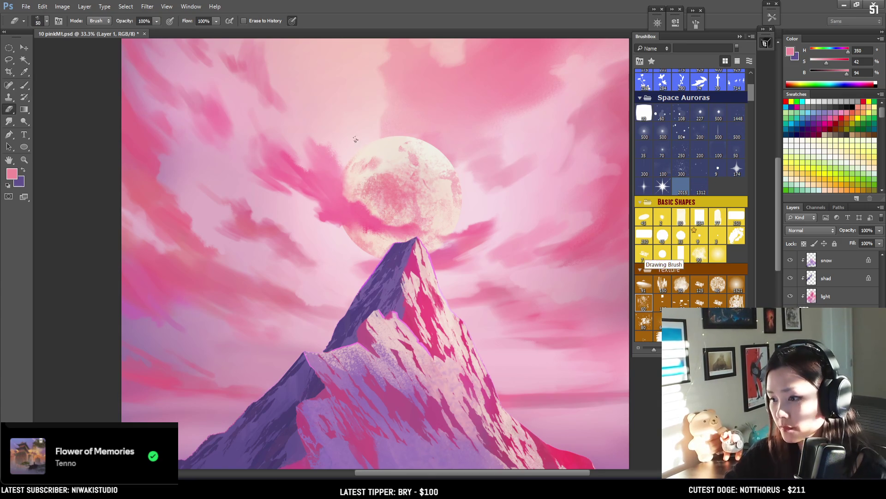
key(bracketright)
key(bracketright)
key(bracketright)
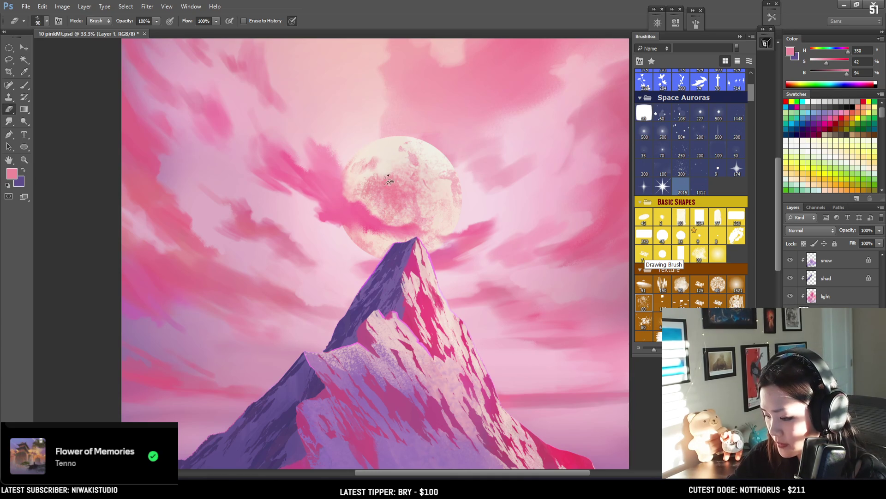
key(b)
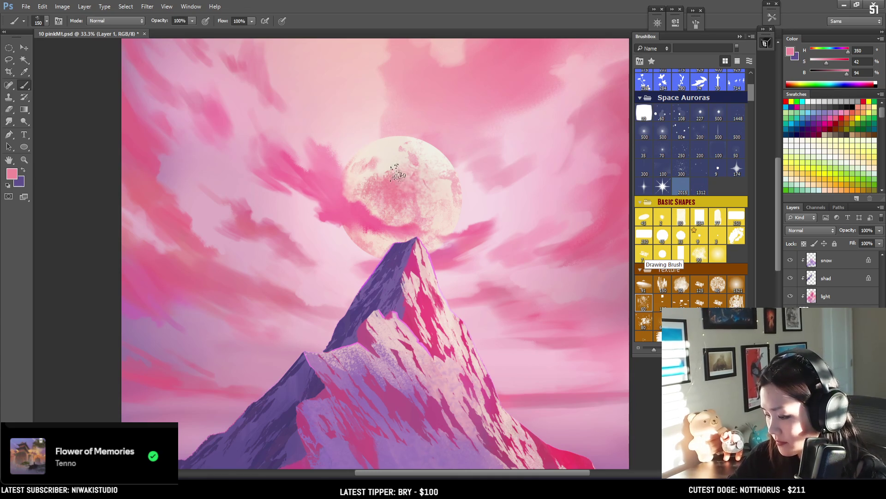
key(e)
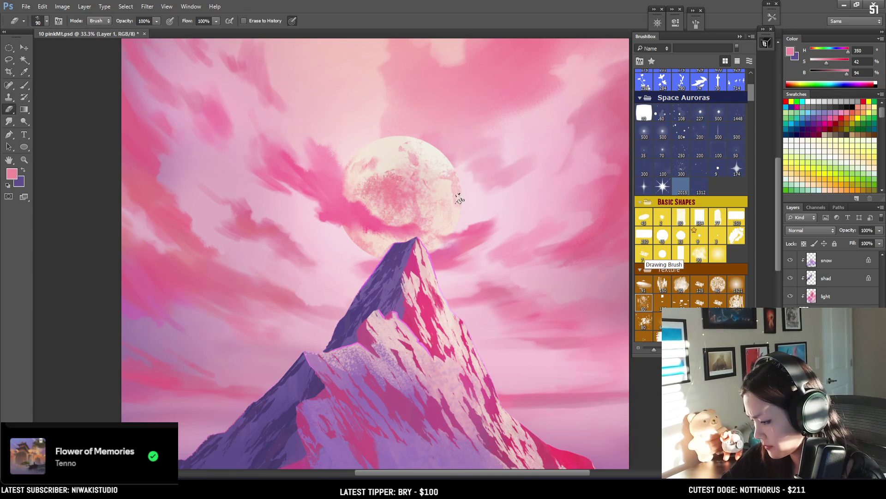
drag(452, 192, 448, 195)
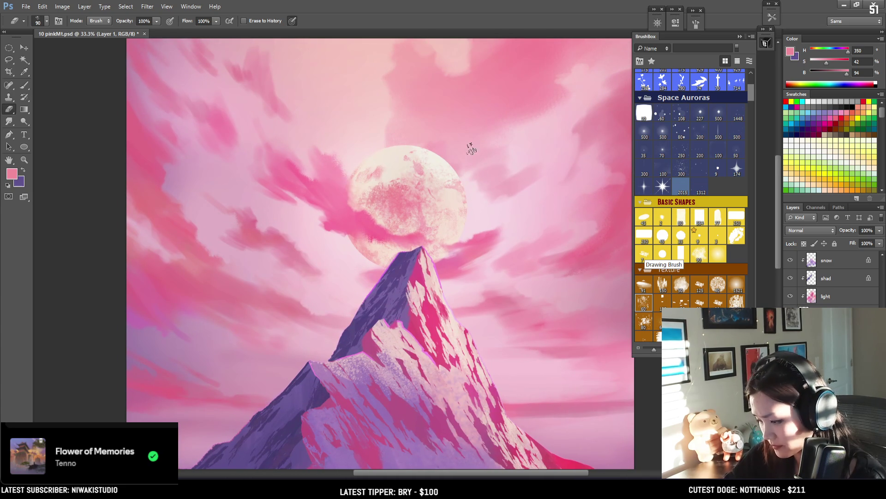
- Alternate a size-175 brush and the eraser to refine the moon's cratered texture
key(b)
key(bracketright)
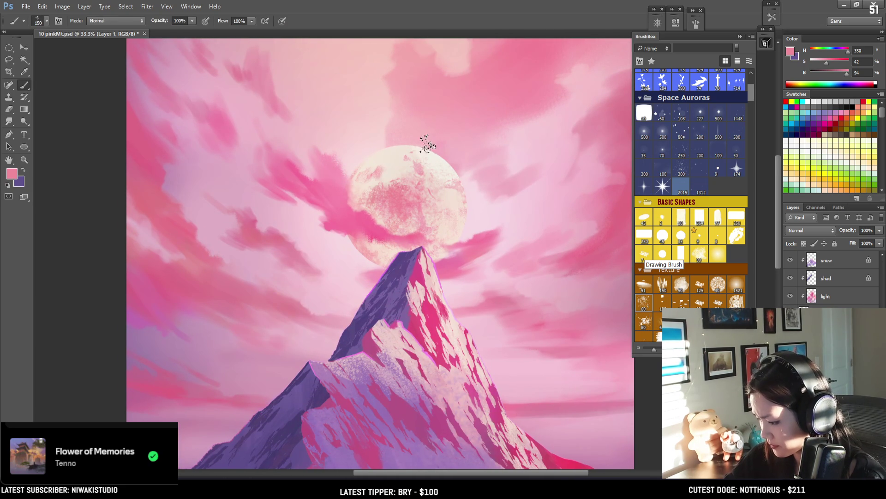
key(e)
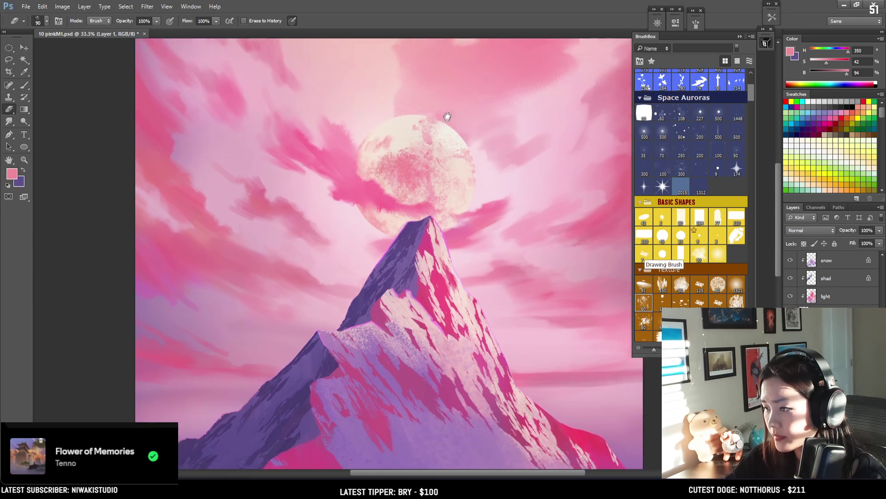
drag(434, 150, 448, 120)
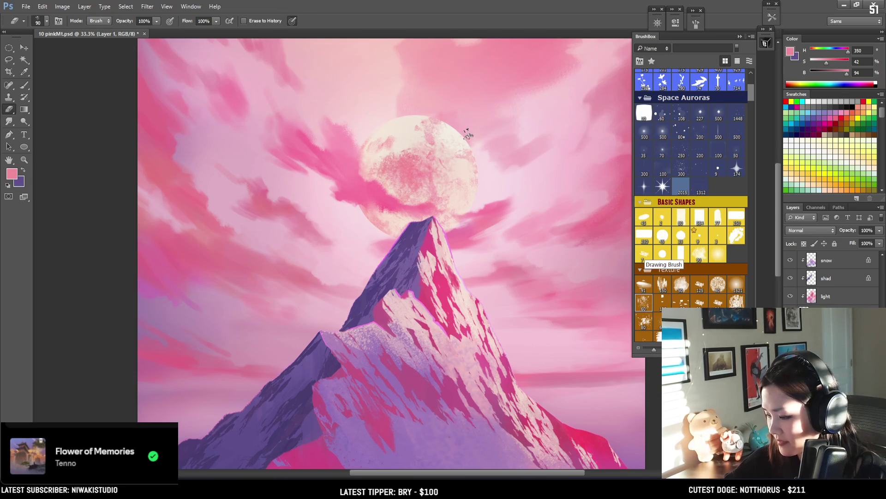
key(b)
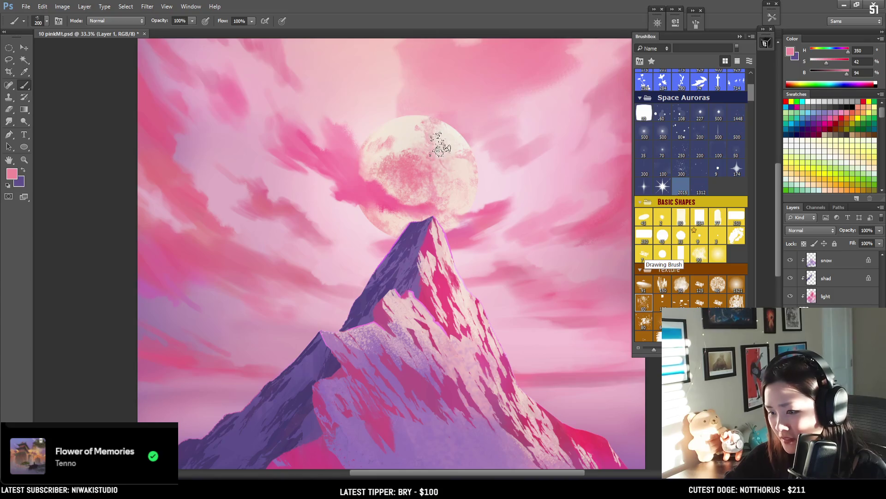
key(e)
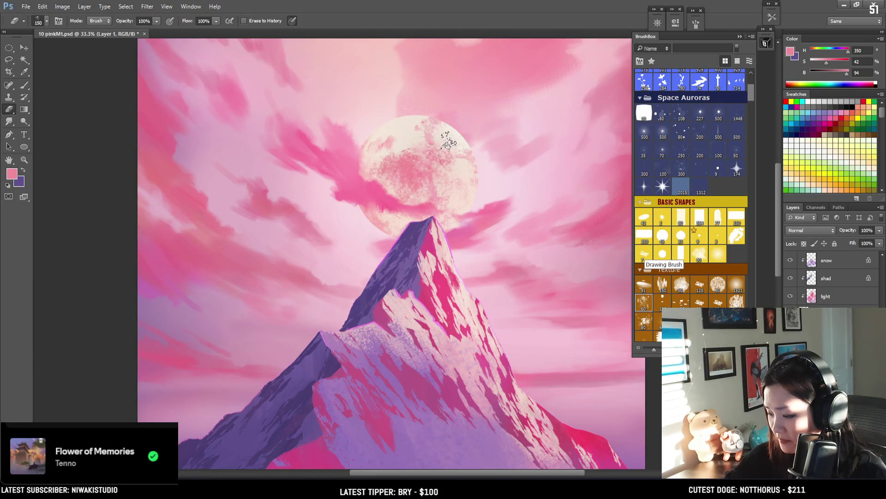
key(b)
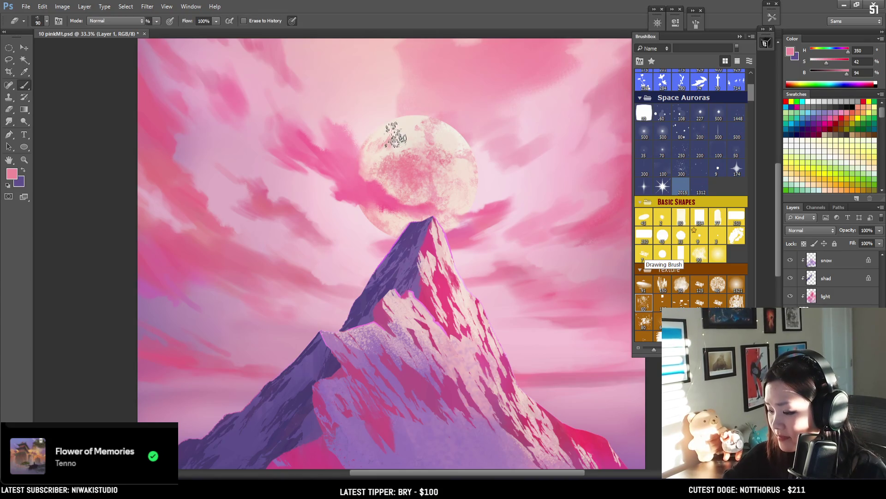
key(e)
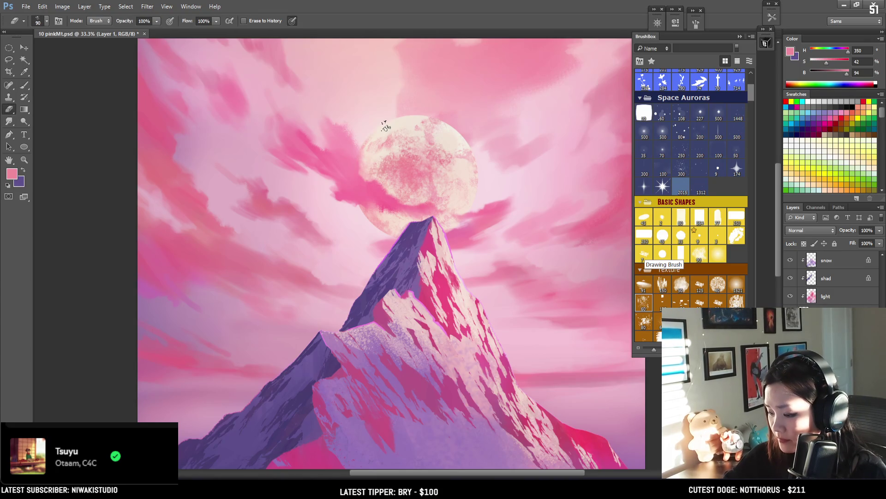
key(bracketleft)
drag(419, 125, 435, 65)
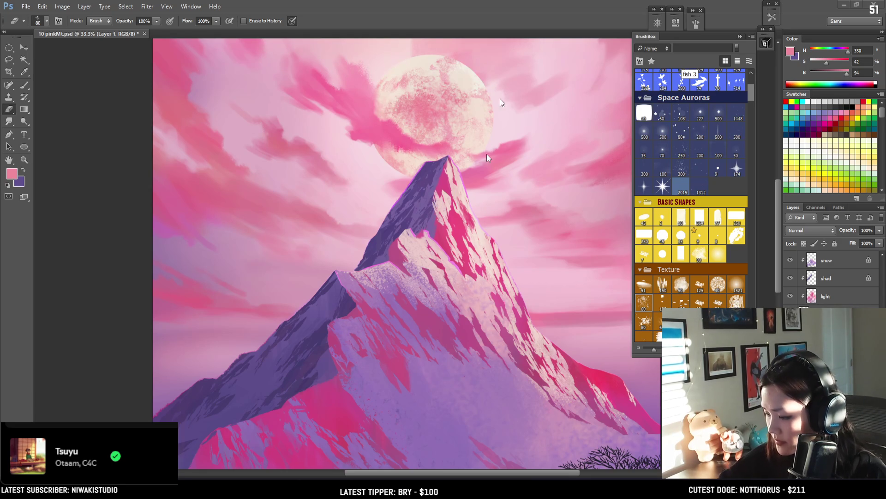
- Refine the moon's speckled texture with a smaller eraser, alternating brush and eraser
drag(500, 89, 502, 108)
key(b)
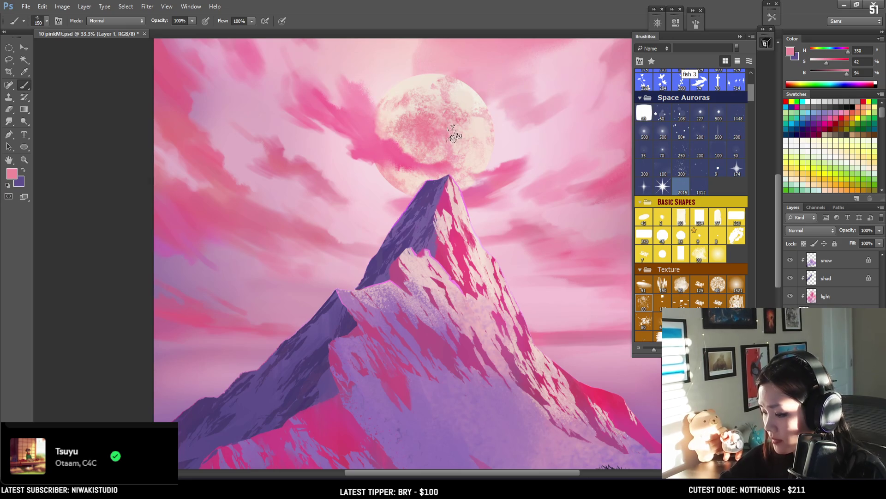
key(e)
key(bracketleft)
key(bracketleft)
key(bracketleft)
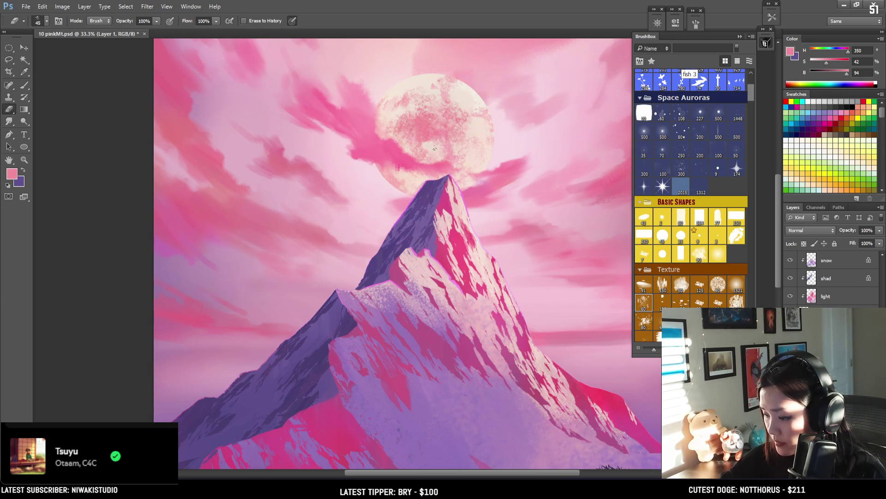
drag(441, 149, 402, 60)
key(bracketright)
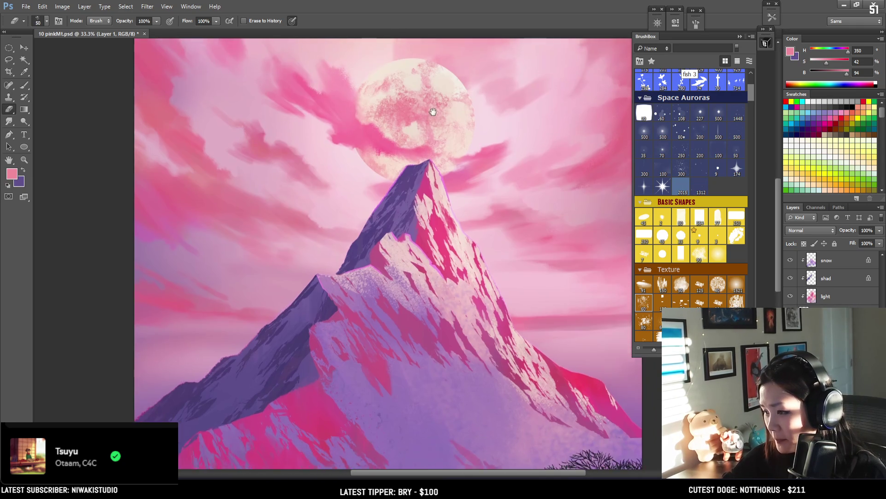
mouse_move(426, 146)
mouse_down()
mouse_move(420, 107)
mouse_move(427, 158)
mouse_up()
- Add more textured dabs to the moon's upper-left, then zoom out to view the whole painting
key(b)
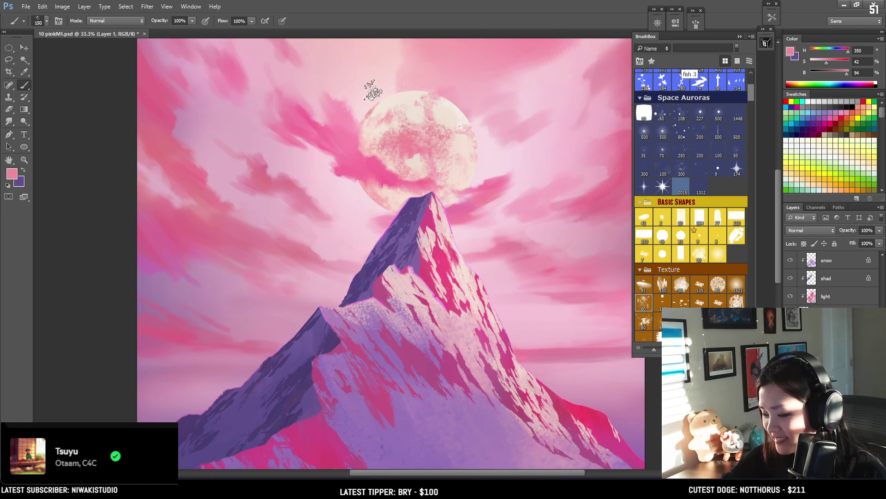
key(bracketright)
key(bracketright)
key(bracketright)
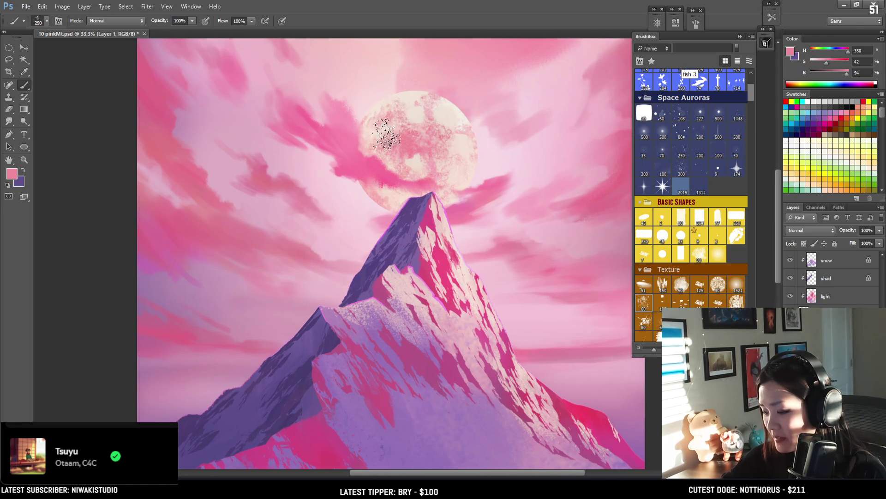
key(bracketleft)
key(bracketleft)
key(bracketleft)
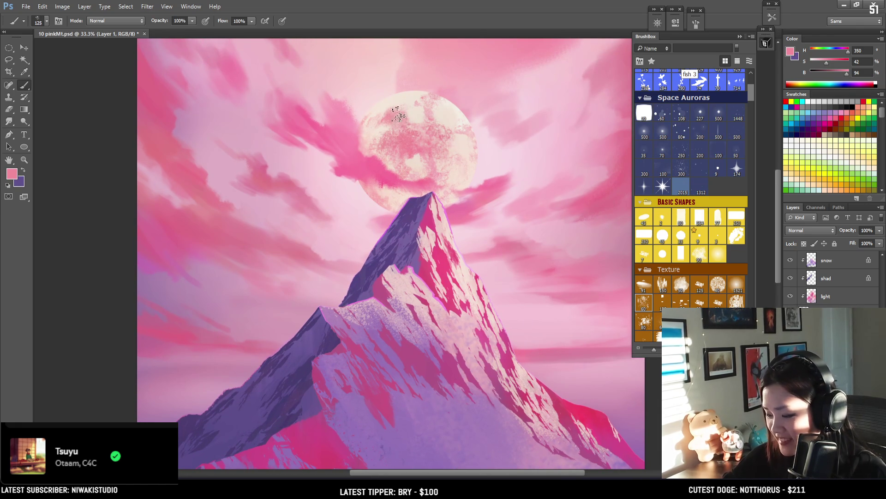
key(e)
mouse_move(418, 139)
mouse_down()
mouse_move(412, 68)
mouse_move(447, 122)
mouse_move(436, 123)
mouse_up()
key(ctrl+minus)
key(ctrl+minus)
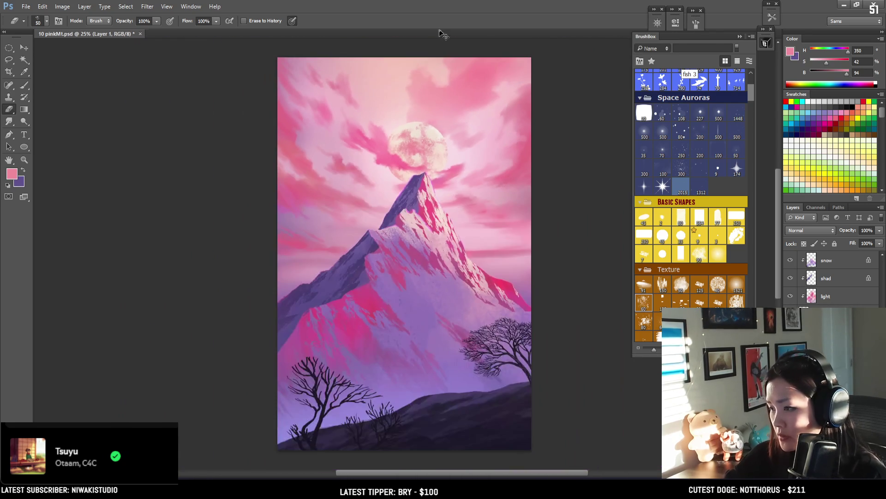
- Enlarge the brush, switch to the sky layer, and load the first EyvindEarle brush
key(b)
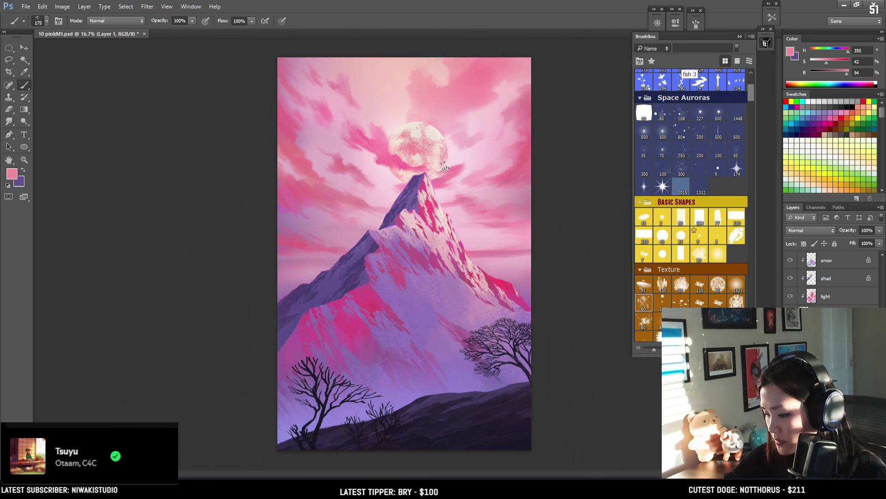
key(bracketright)
key(bracketright)
key(bracketright)
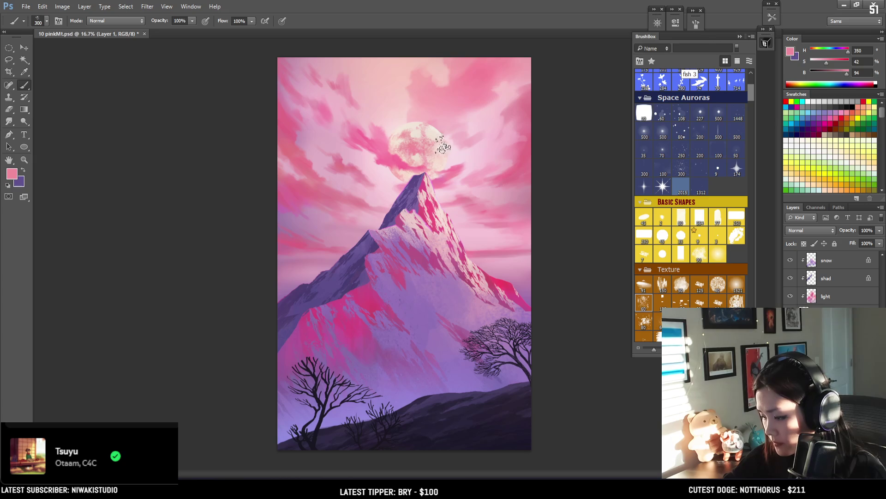
key(e)
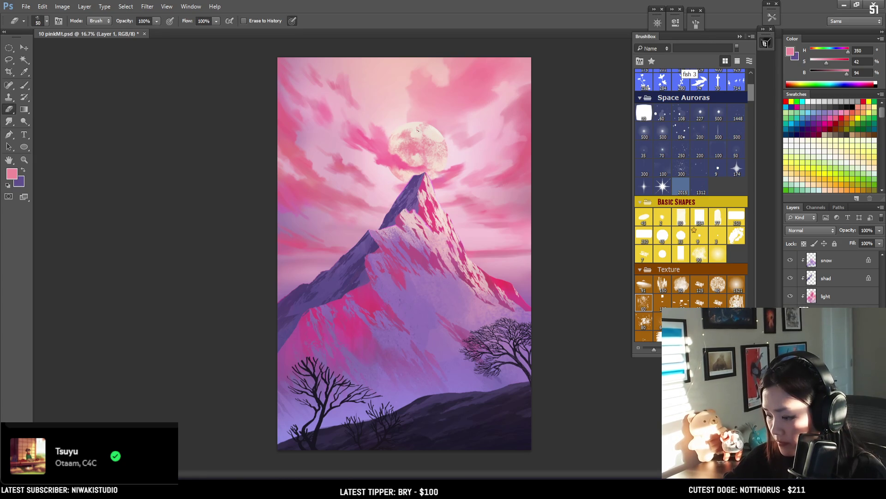
key(b)
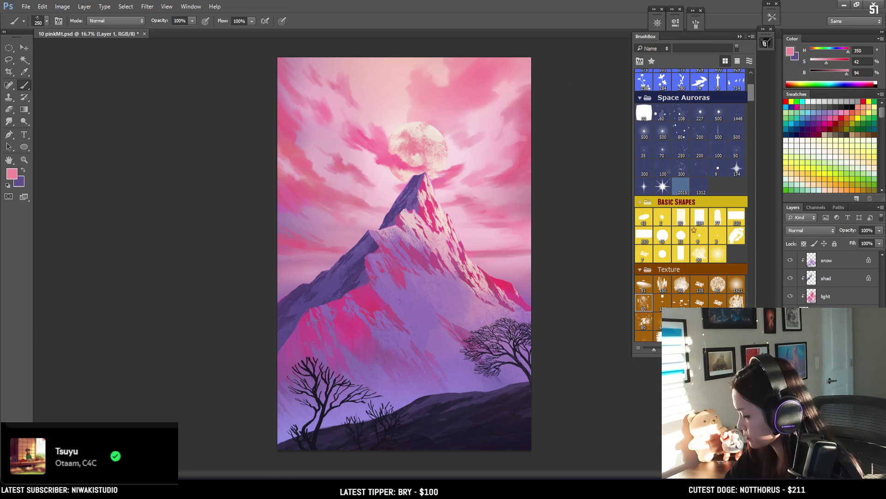
mouse_move(745, 101)
mouse_down()
mouse_move(746, 147)
mouse_move(745, 99)
mouse_up()
click(645, 244)
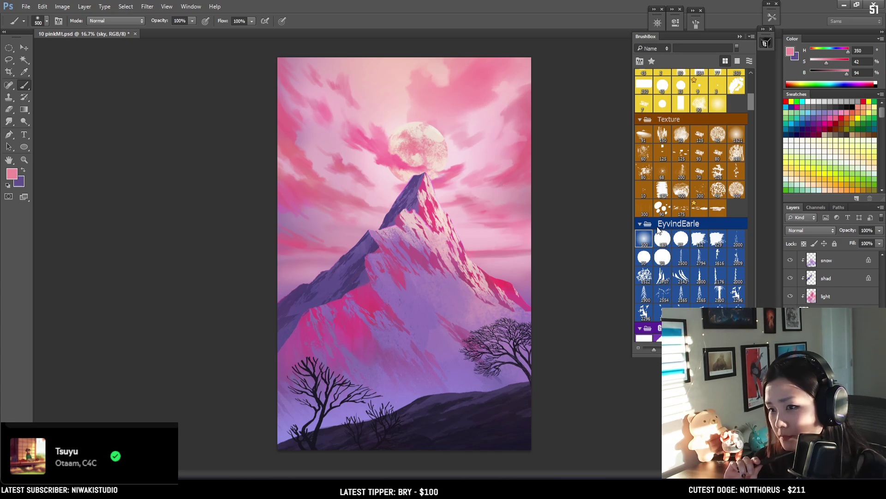
- Sample pale pink and mauve from the sky and try test strokes, undoing each
key(bracketright)
key(bracketright)
key(bracketright)
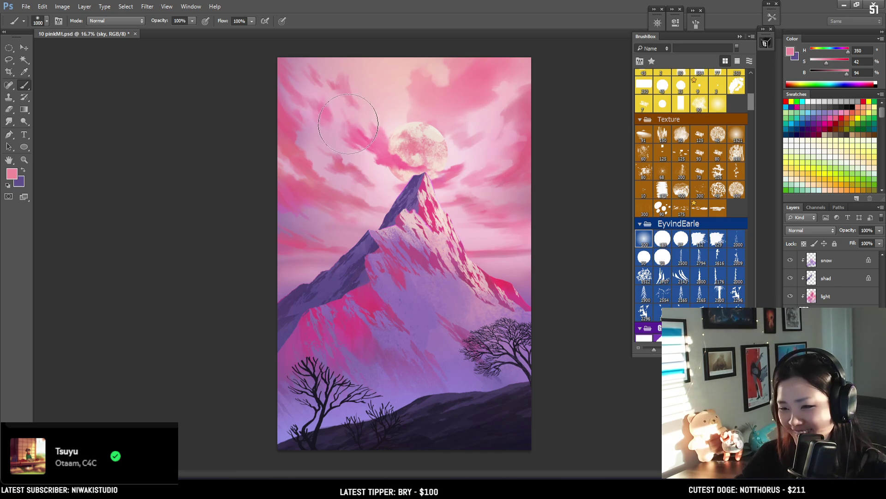
alt+click(372, 89)
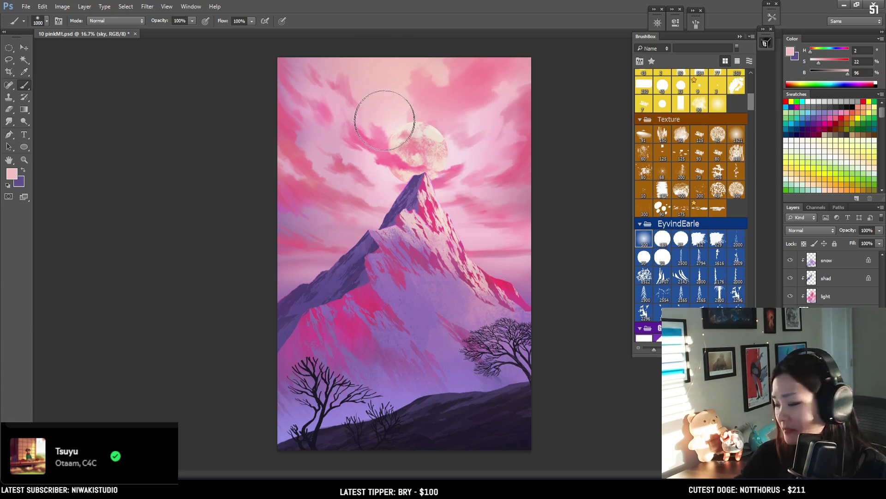
key(bracketright)
key(bracketright)
key(bracketright)
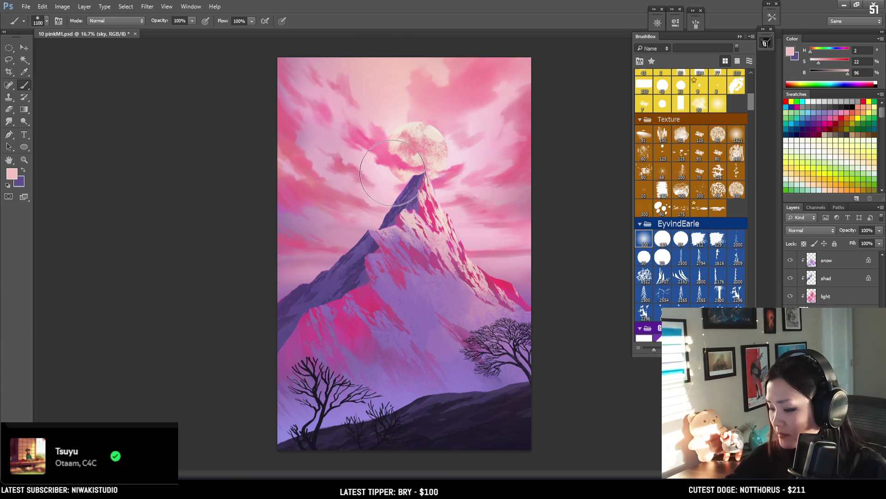
alt+click(307, 134)
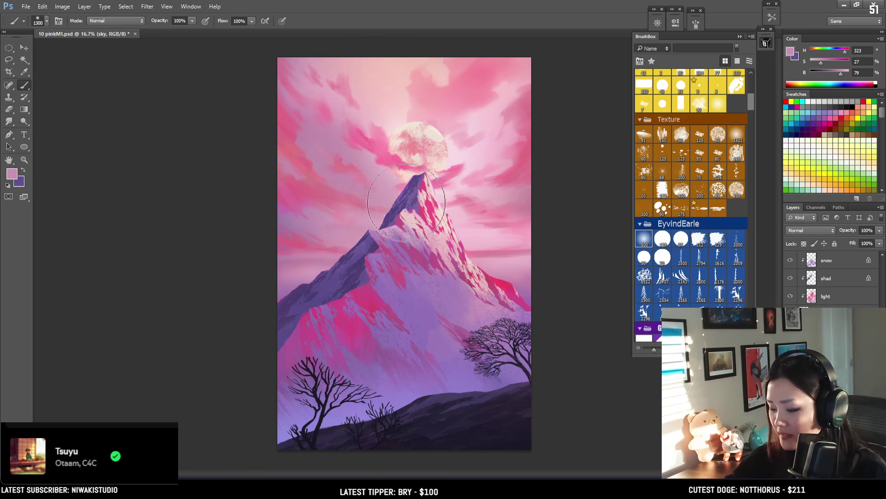
drag(338, 107, 426, 142)
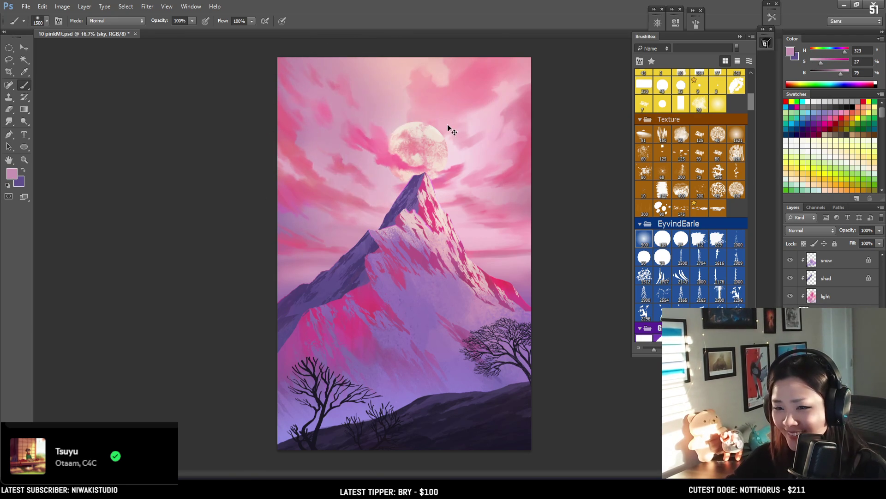
key(ctrl+z)
key(bracketright)
key(bracketright)
key(bracketright)
key(bracketright)
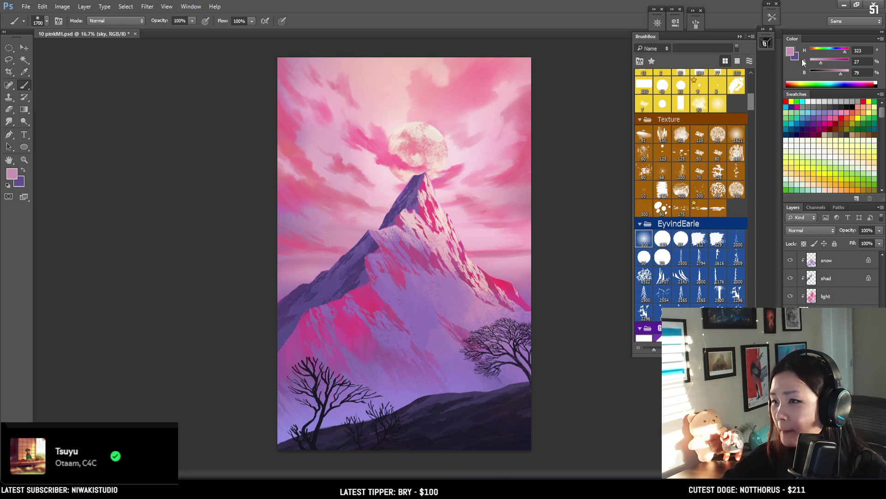
mouse_move(485, 92)
mouse_down()
mouse_move(416, 148)
mouse_move(396, 87)
mouse_up()
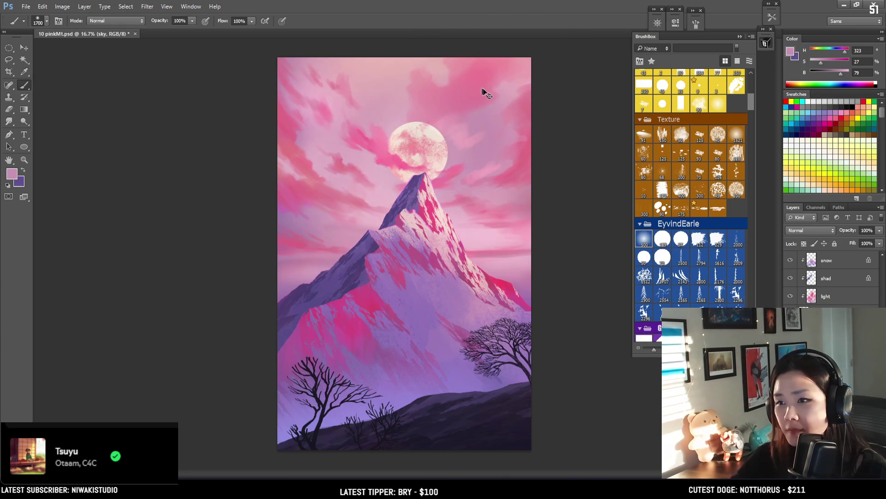
key(ctrl+z)
drag(535, 84, 485, 185)
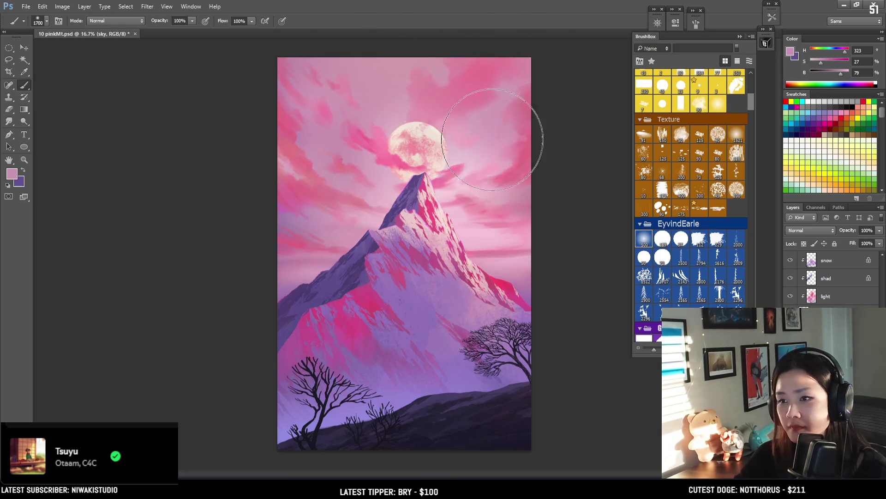
key(ctrl+z)
- Add a new layer and paint a broad mauve wash over the upper sky
key(ctrl+shift+alt+n)
key(bracketright)
drag(425, 125, 433, 150)
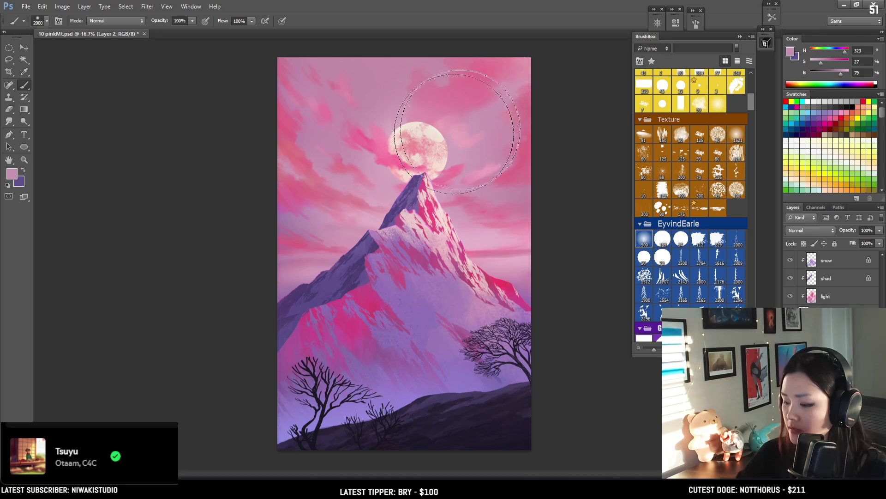
- Compare the wash before and after, dull the paint colour, and set the brush to 1900 px
key(ctrl+z)
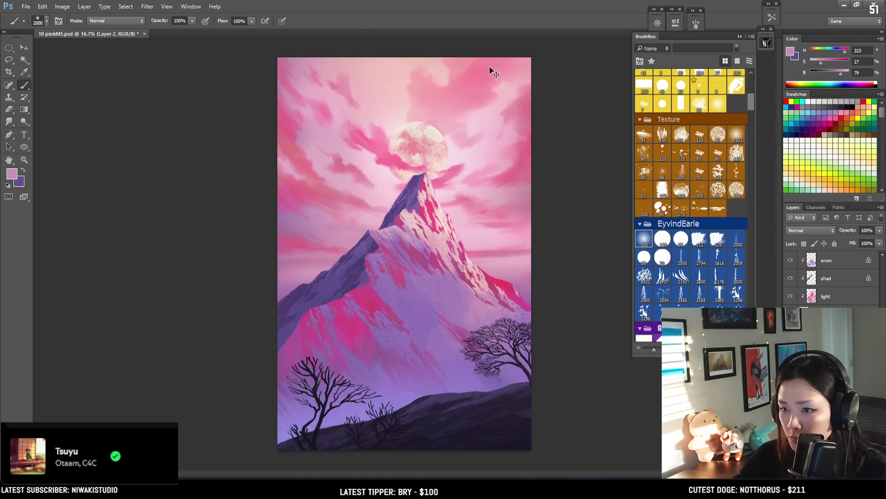
key(ctrl+z)
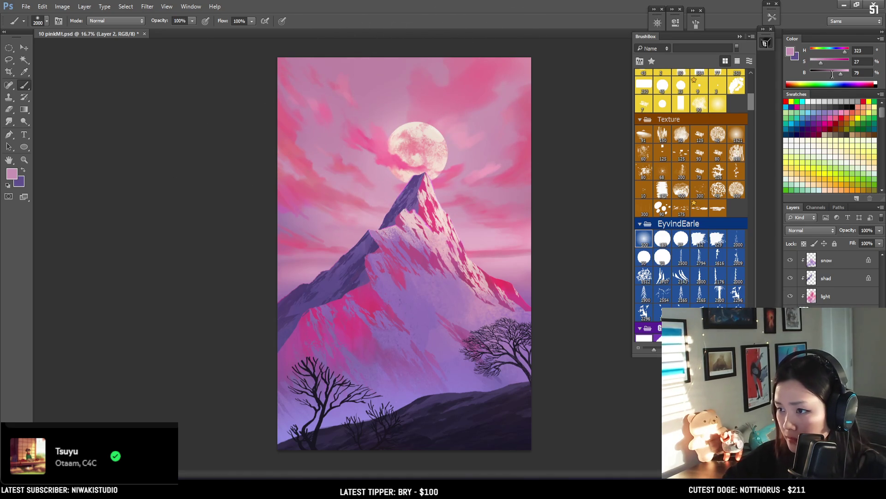
drag(842, 73, 818, 62)
key(bracketleft)
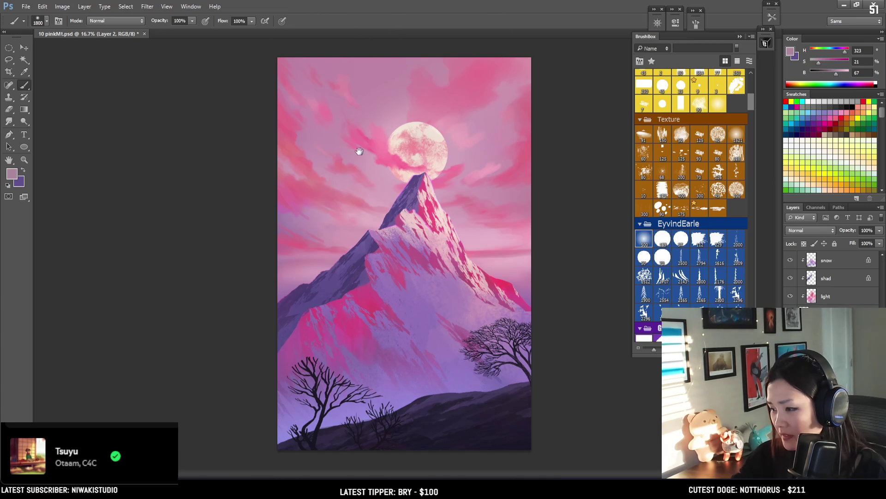
key(bracketleft)
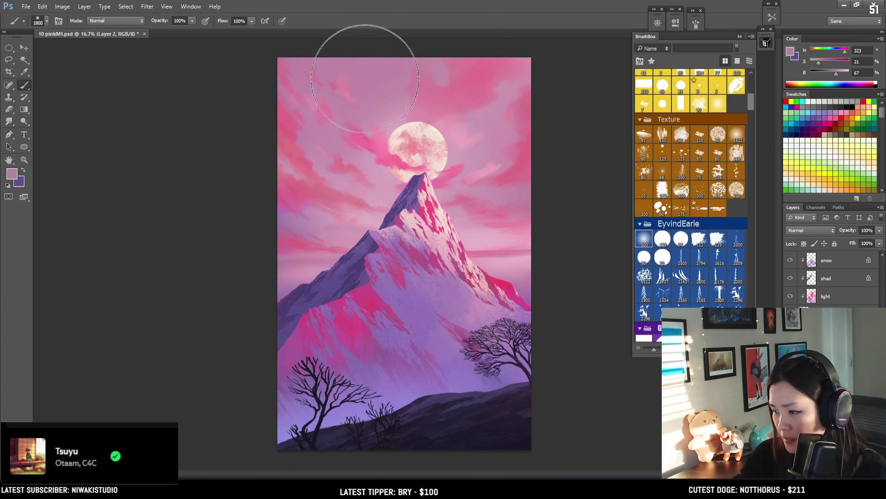
key(bracketleft)
key(bracketleft)
key(bracketright)
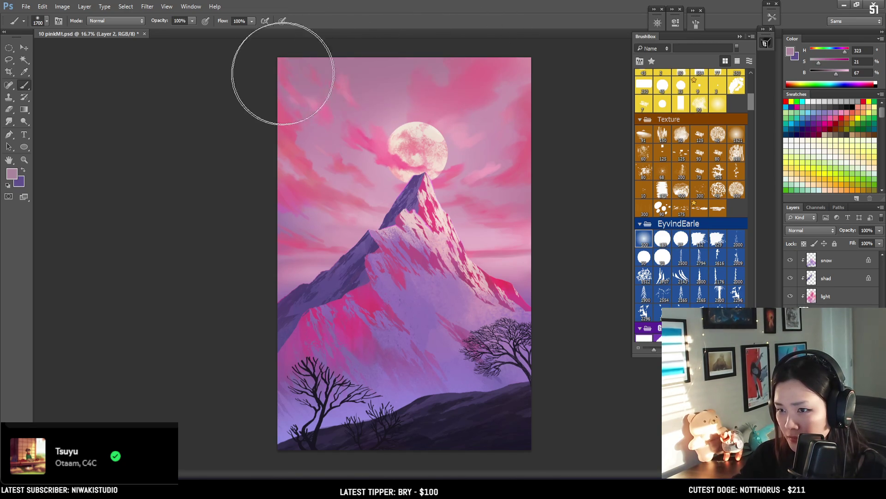
key(bracketright)
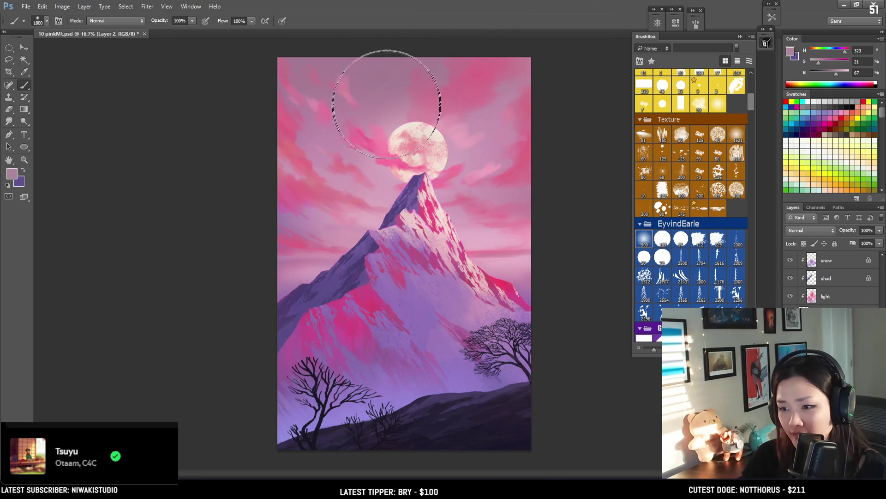
key(bracketright)
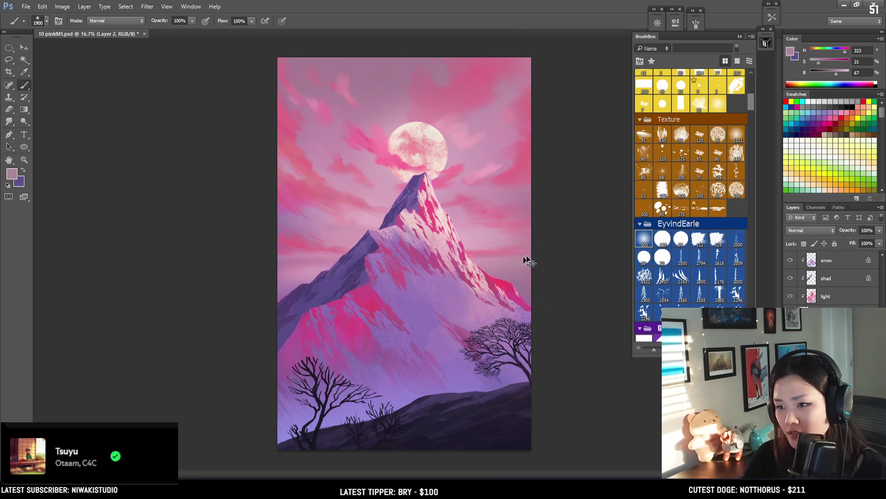
- Sample a purple right of the mountain, then a lighter pink above the moon, at about 1600 px
alt+click(533, 294)
key(bracketleft)
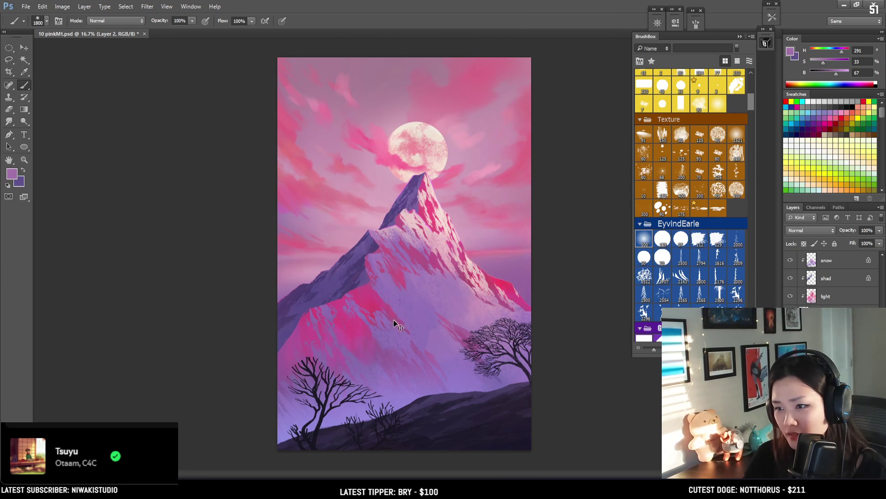
key(bracketleft)
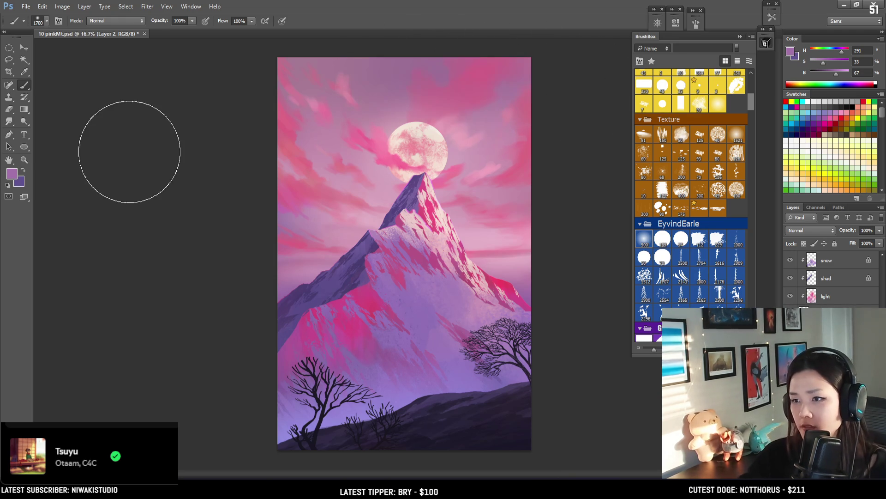
key(bracketright)
key(bracketleft)
key(bracketleft)
key(bracketleft)
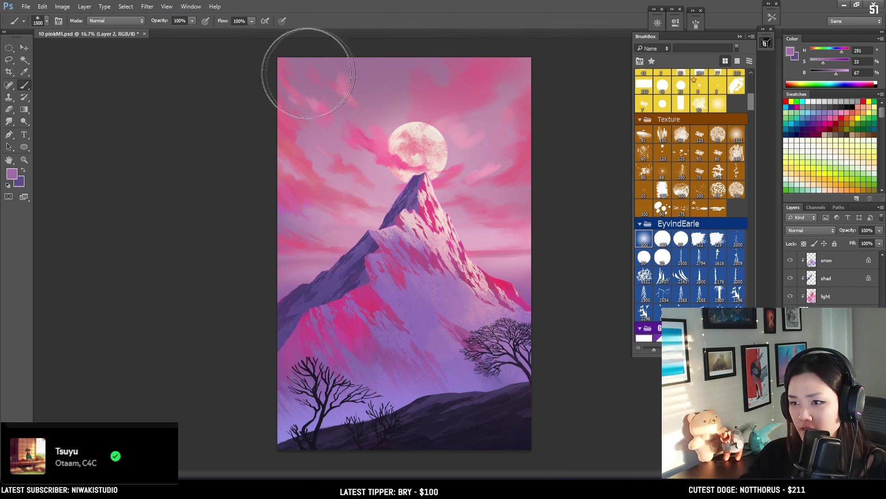
key(bracketright)
alt+click(376, 150)
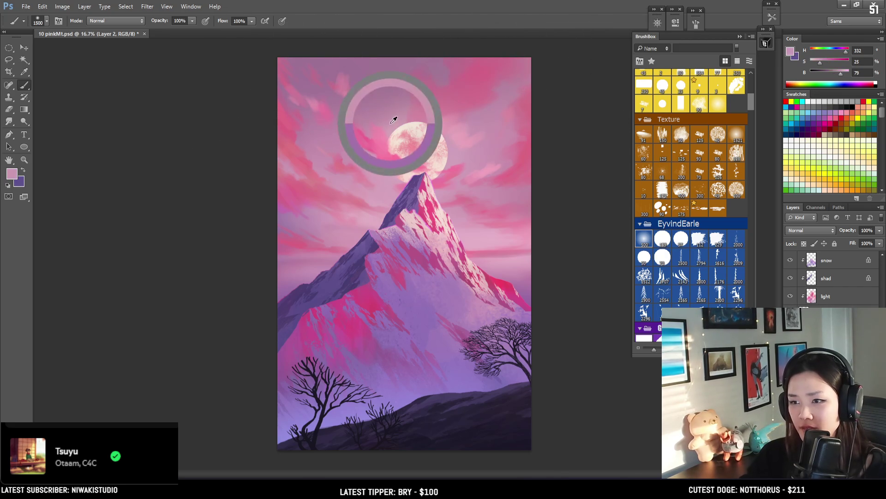
- Sample the moon's pale pink, then a muted lilac from the upper sky
key(bracketright)
alt+click(411, 126)
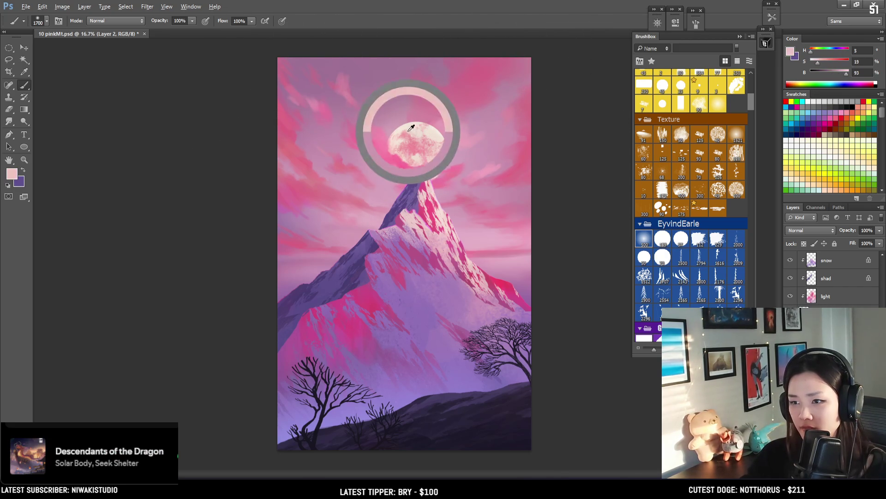
key(bracketright)
key(bracketright)
drag(410, 125, 301, 220)
key(bracketleft)
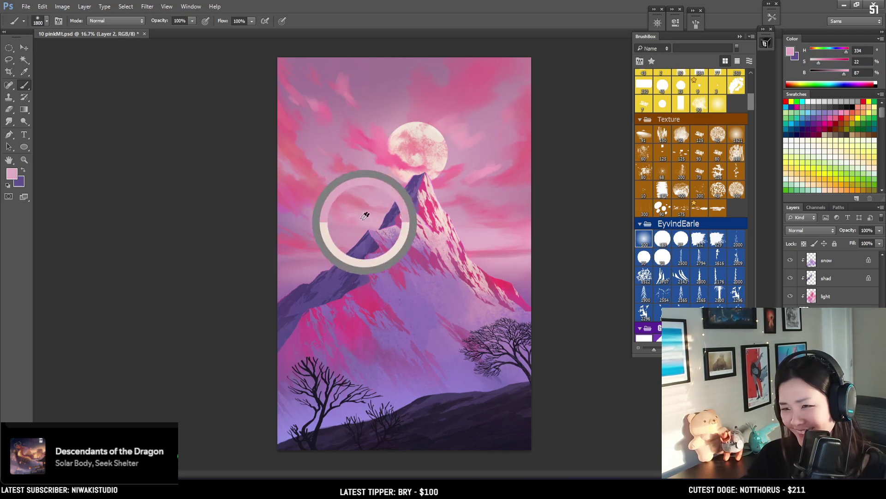
drag(300, 220, 296, 159)
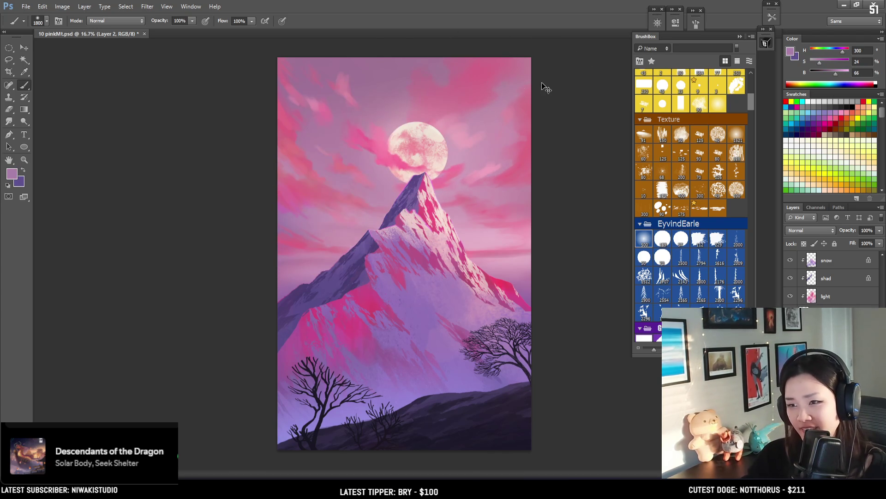
- Lighten the paint colour to H300, S24, B93 and shrink the brush to 900 px
drag(836, 73, 844, 73)
key(bracketright)
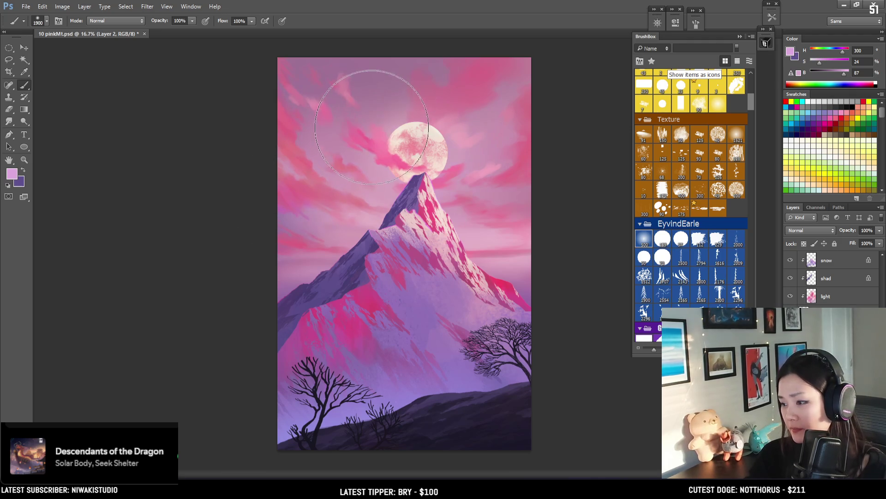
key(bracketleft)
key(bracketleft)
key(bracketleft)
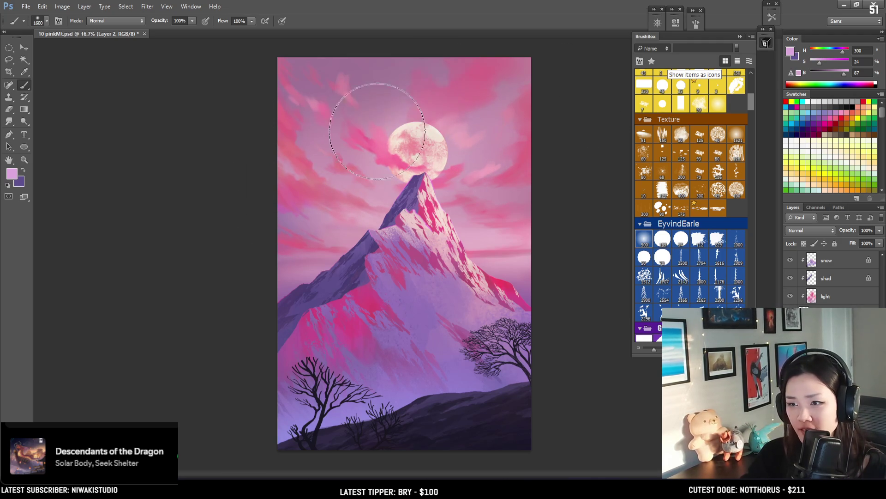
key(bracketleft)
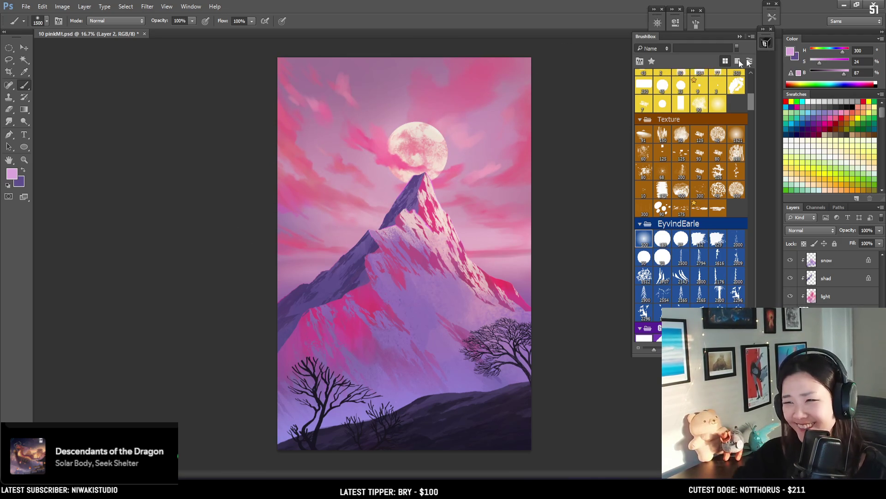
drag(847, 80, 850, 79)
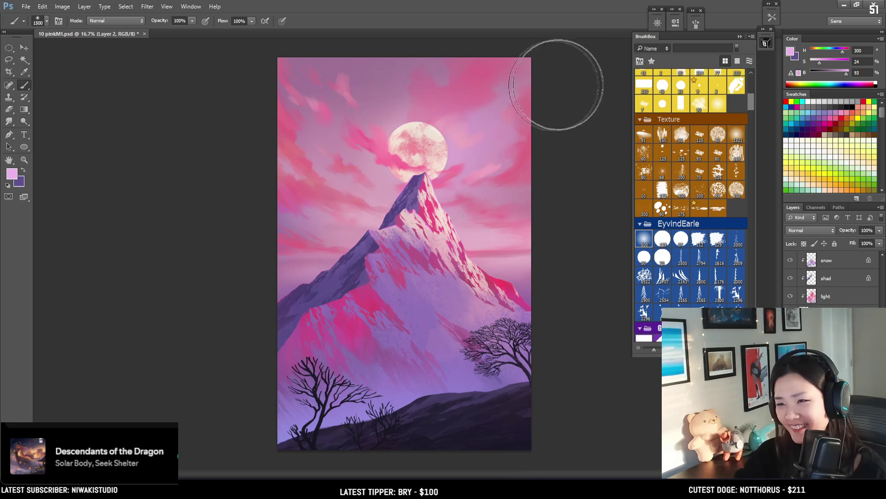
key(bracketright)
key(bracketright)
key(bracketleft)
key(bracketleft)
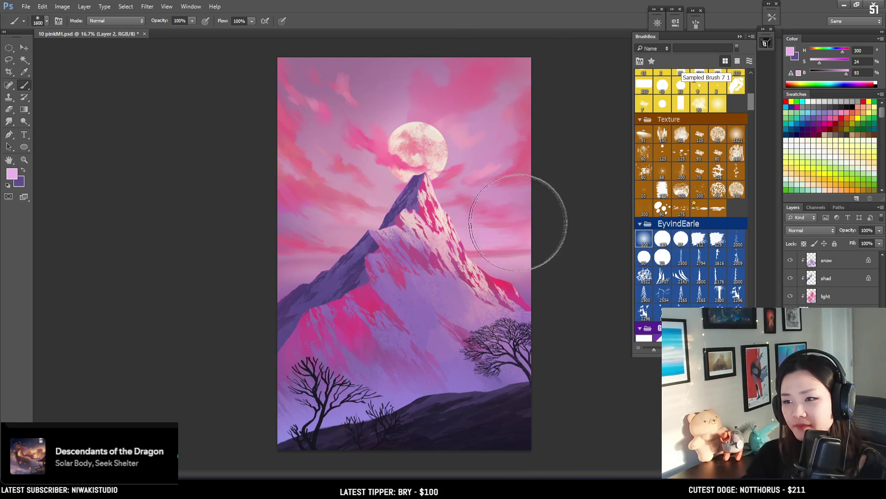
key(bracketleft)
key(bracketleft)
key(bracketleft)
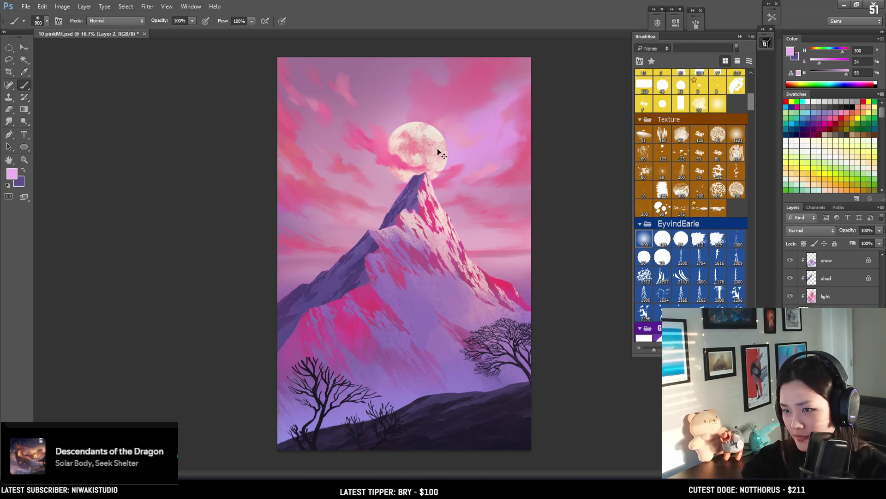
- Resize the brush to 600 px, then 700 px, for light lilac sky touches
key(bracketleft)
key(bracketleft)
key(bracketleft)
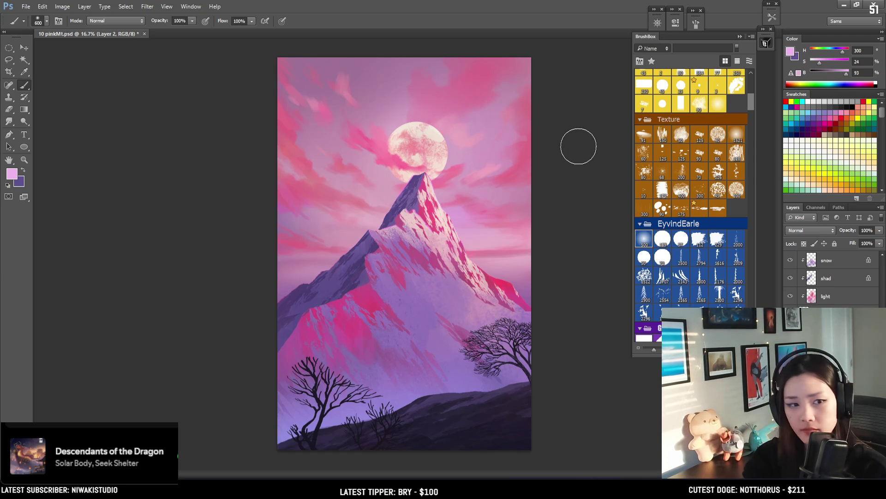
key(bracketright)
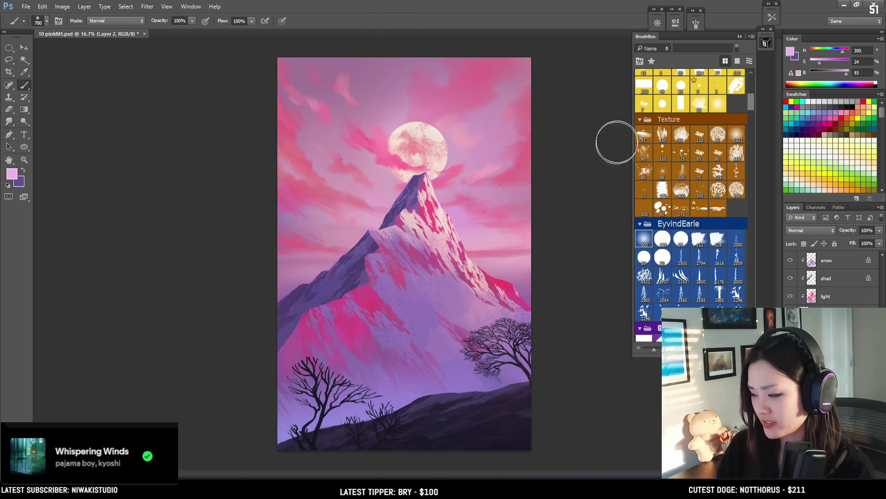
scroll(820, 278, up, 5)
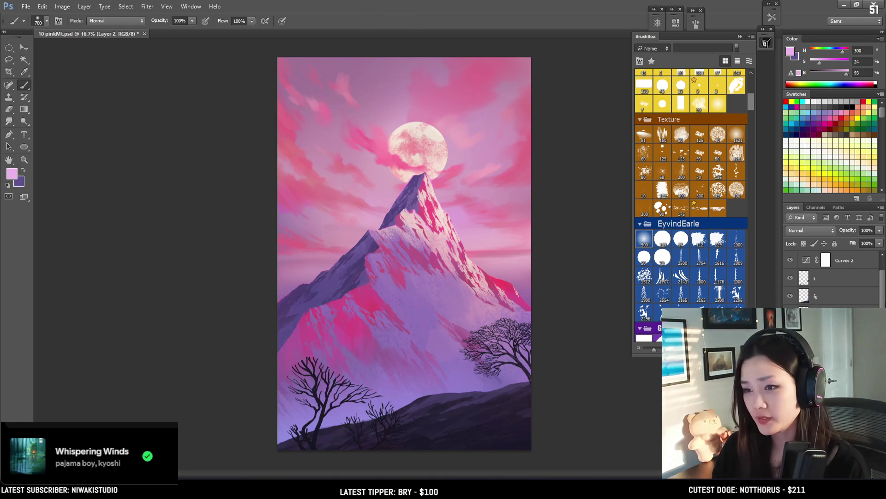
scroll(876, 293, down, 2)
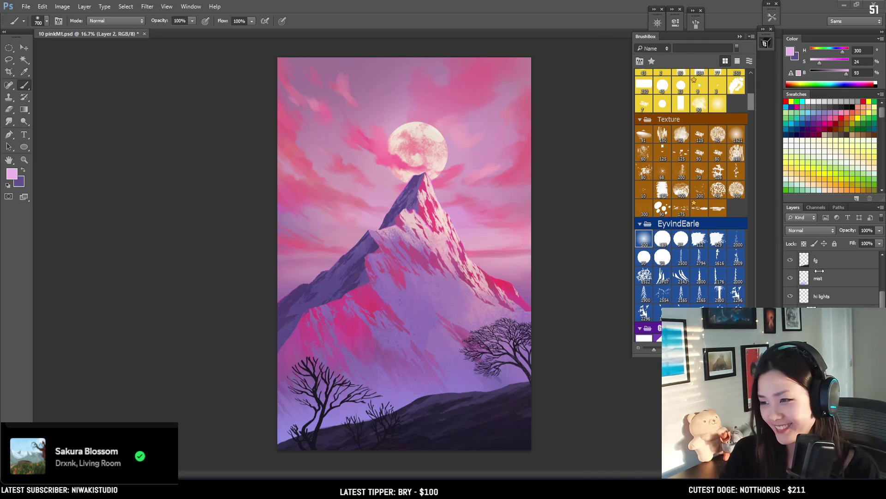
scroll(815, 277, down, 3)
scroll(816, 279, down, 3)
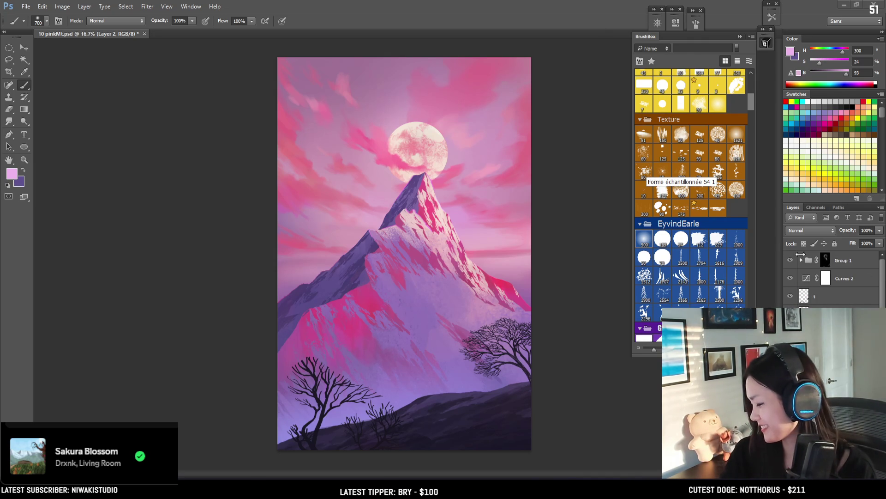
click(790, 278)
click(790, 278)
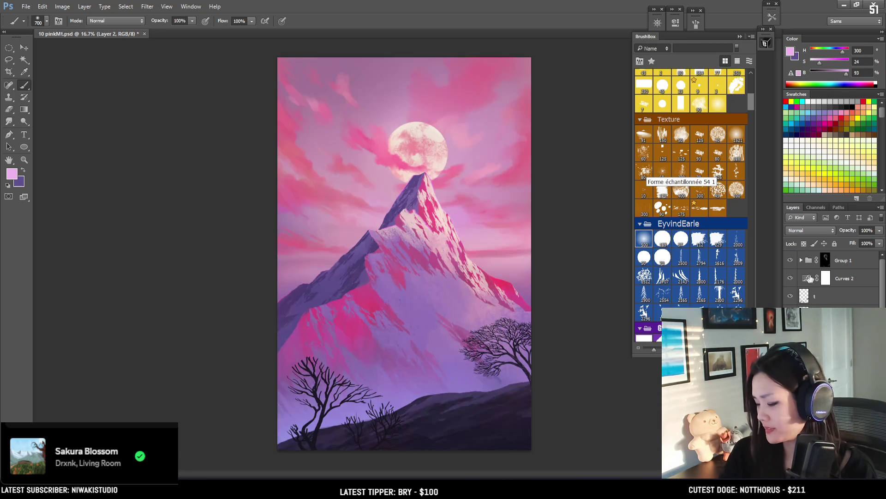
click(796, 263)
click(790, 260)
click(790, 260)
click(827, 483)
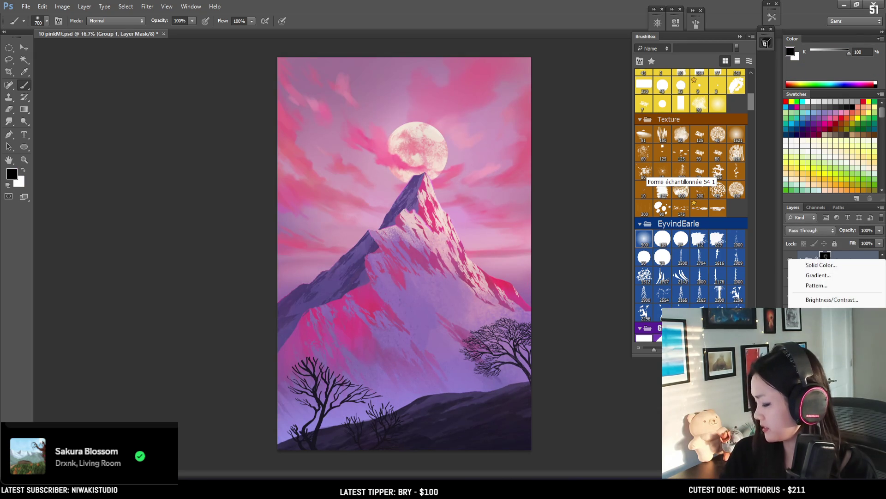
- Add a Color Balance layer with midtones Red +33, Magenta -15, Yellow -12, then select Highlights
click(822, 365)
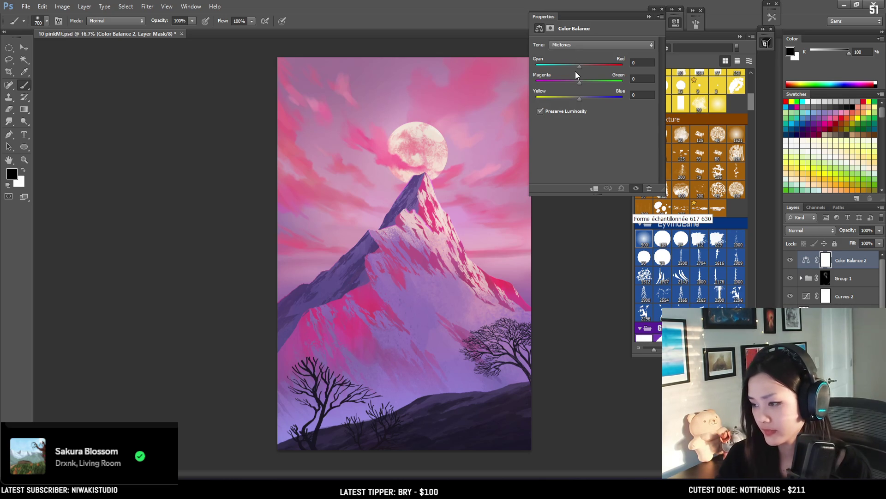
drag(580, 66, 592, 68)
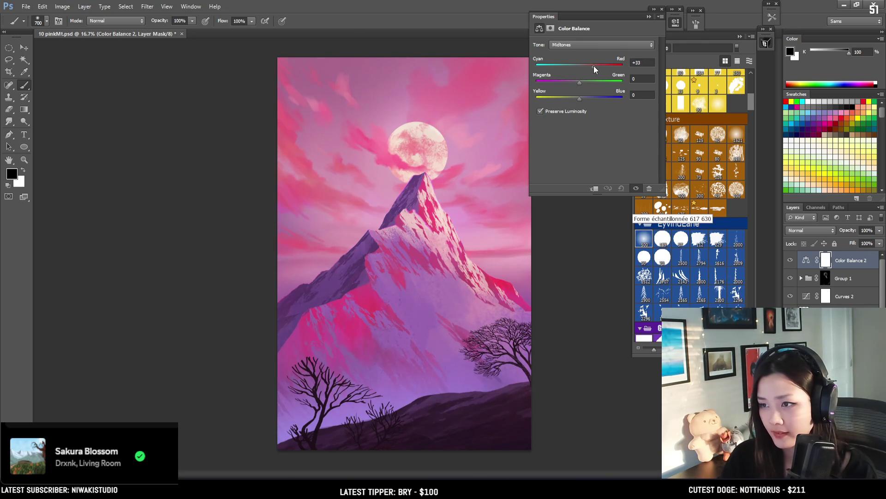
mouse_move(580, 82)
mouse_down()
mouse_move(570, 84)
mouse_move(574, 103)
mouse_up()
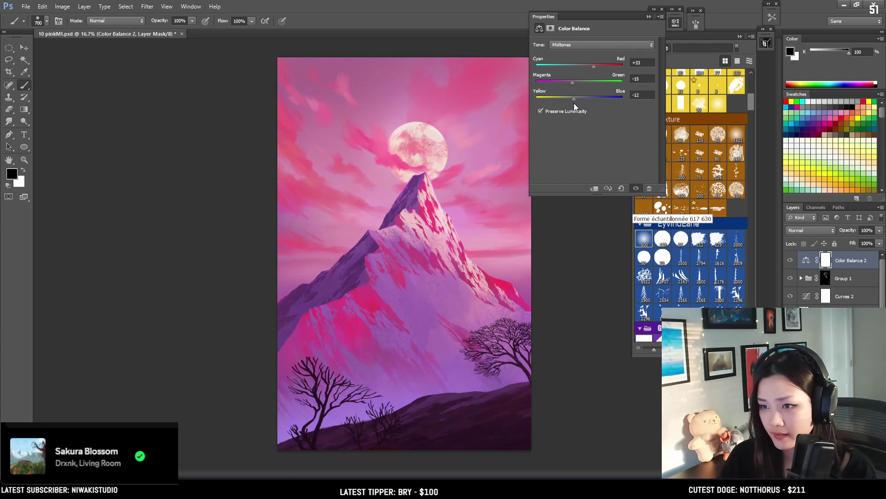
click(574, 47)
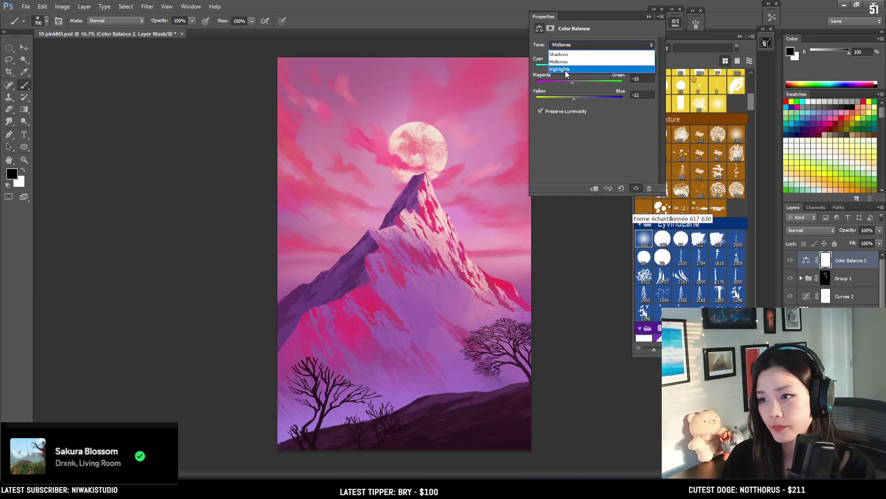
click(565, 70)
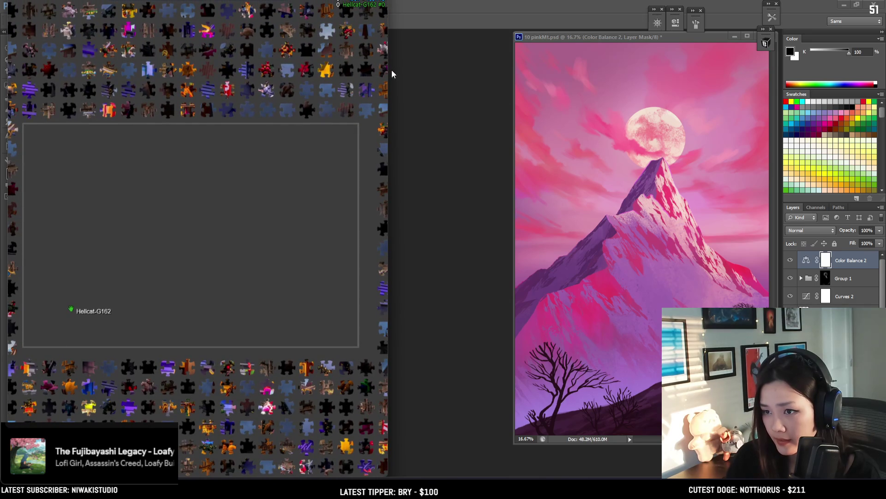
- Widen the puzzle window and place a dark piece along the board's top edge
drag(390, 69, 518, 95)
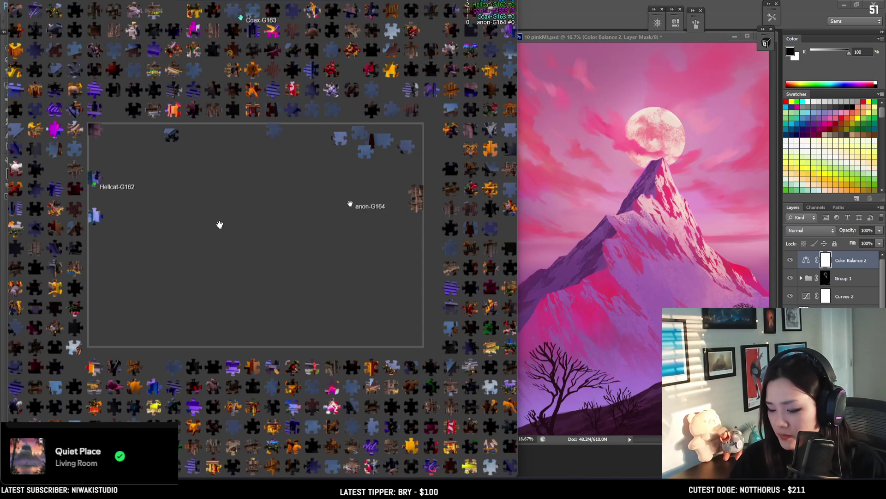
mouse_move(44, 312)
mouse_down()
mouse_move(111, 135)
mouse_move(237, 136)
mouse_up()
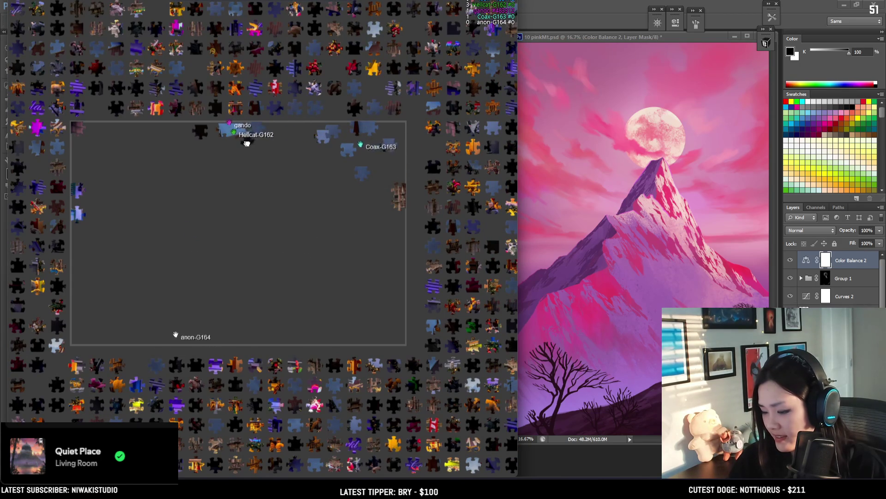
mouse_move(200, 133)
mouse_down()
mouse_move(130, 127)
mouse_move(185, 129)
mouse_move(187, 159)
mouse_up()
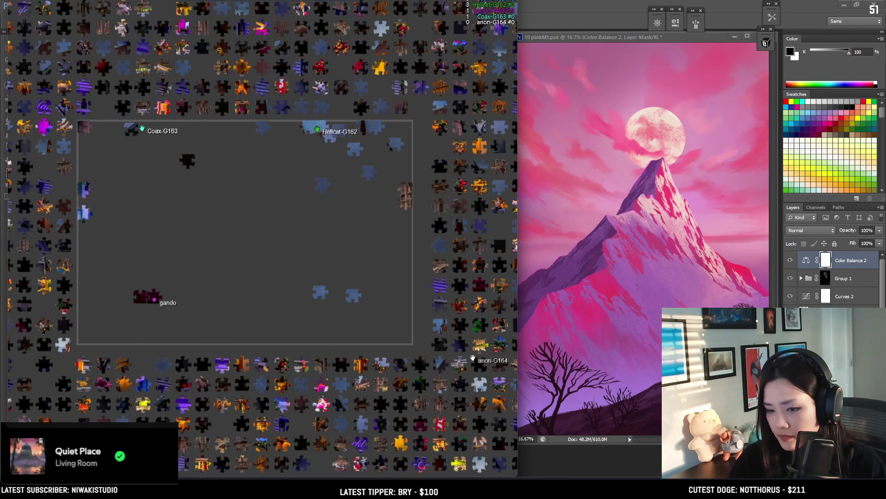
- Check the Christmas-market preview, then move dark pieces into the board's lower-left
mouse_move(207, 6)
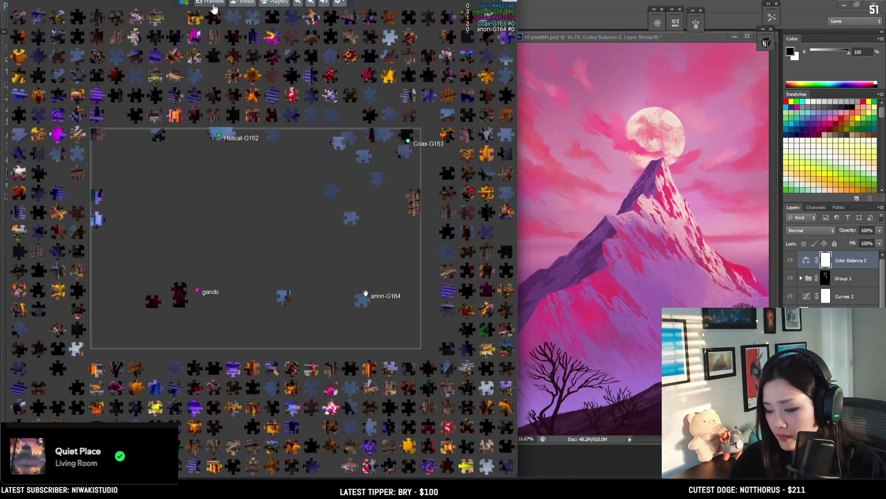
click(213, 5)
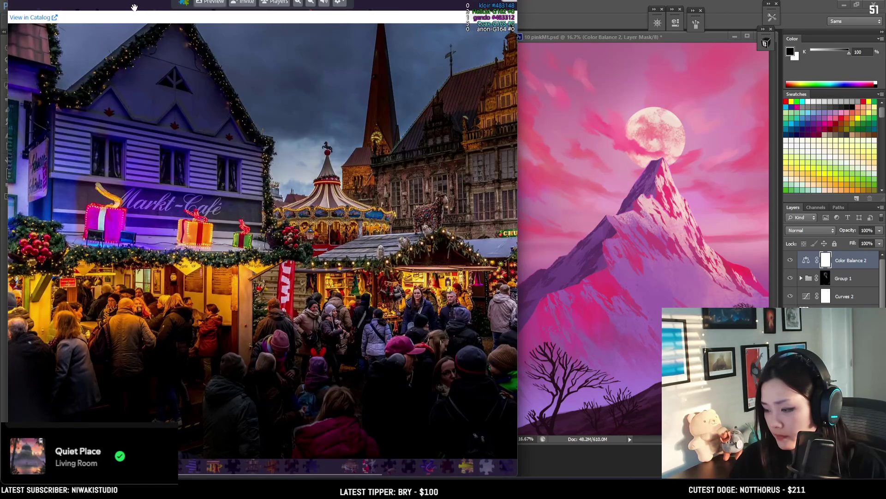
click(135, 8)
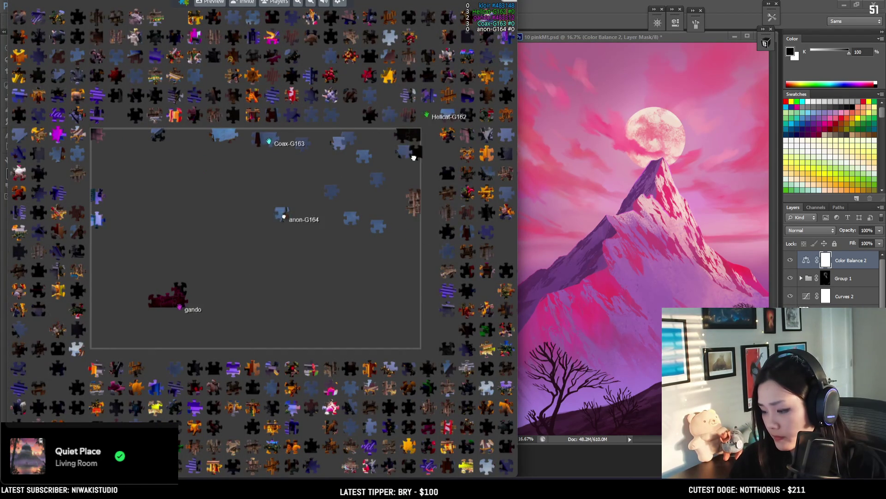
drag(413, 157, 363, 141)
drag(303, 147, 243, 163)
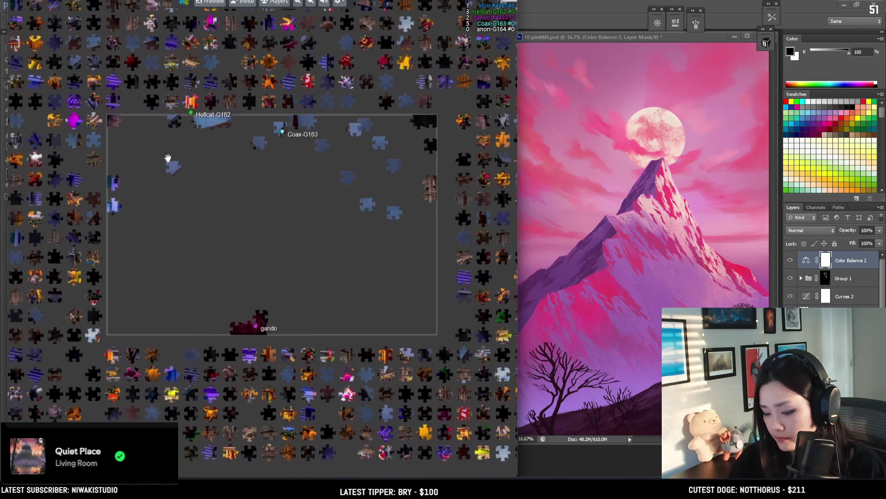
drag(54, 102, 85, 81)
mouse_move(46, 315)
mouse_down()
mouse_move(132, 325)
mouse_move(131, 295)
mouse_up()
- Place more dark pieces at the top-left corner and along the board's bottom edge
scroll(131, 295, up, 1)
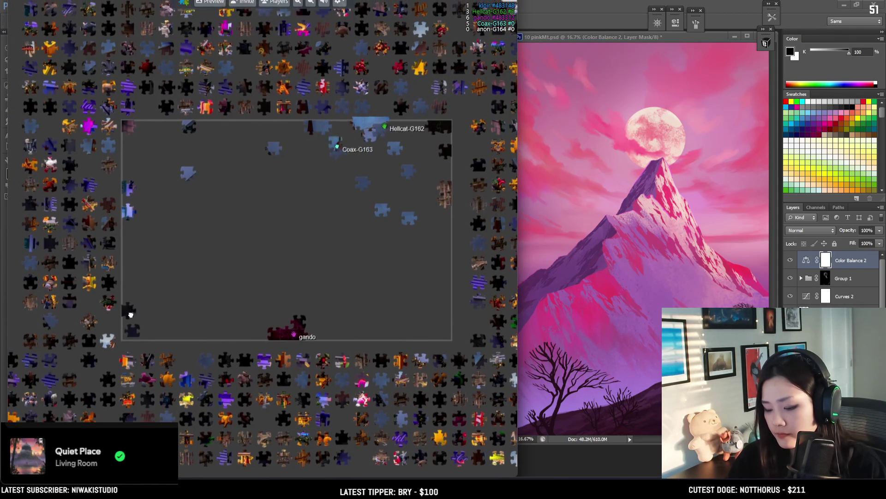
scroll(131, 301, up, 1)
scroll(131, 308, down, 1)
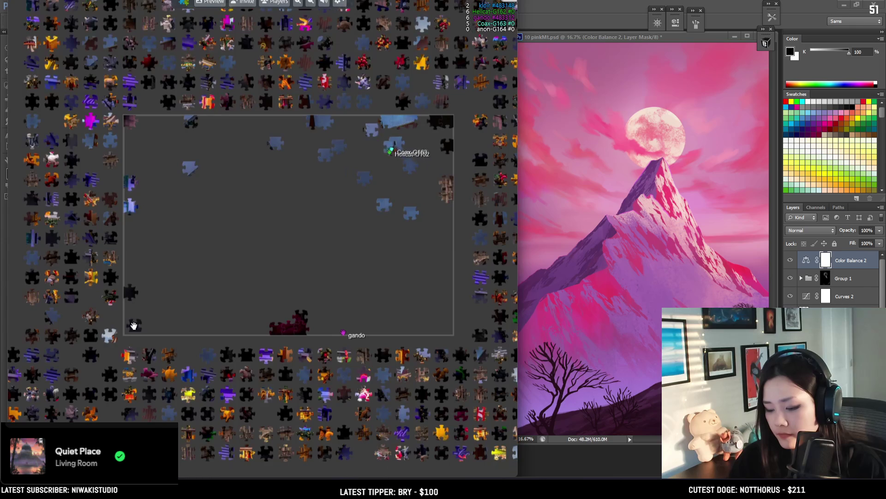
drag(136, 333, 148, 329)
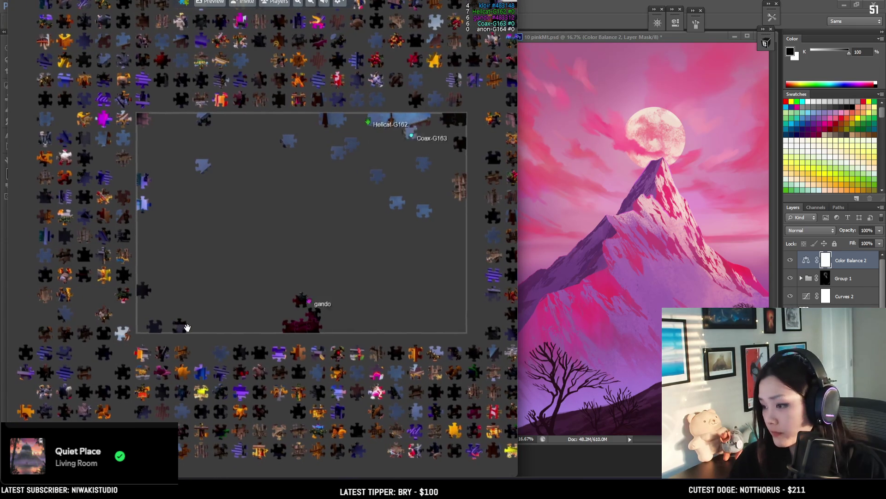
scroll(222, 291, down, 1)
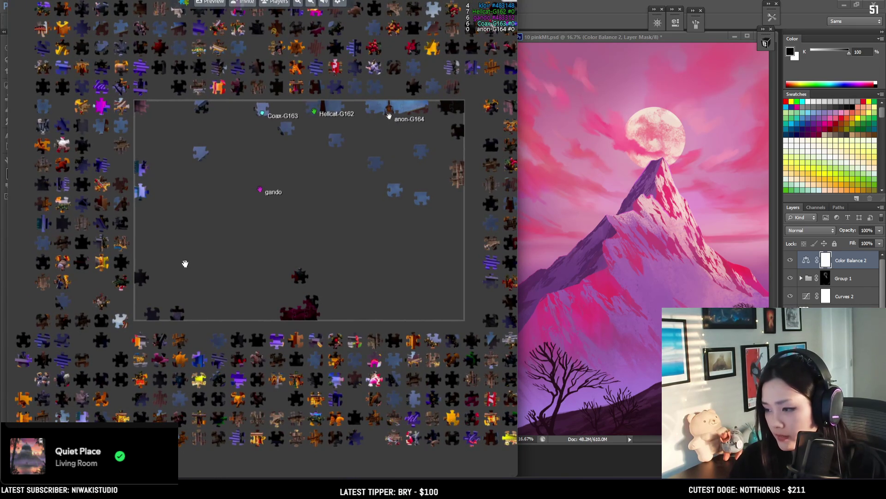
scroll(180, 282, down, 3)
drag(165, 356, 175, 70)
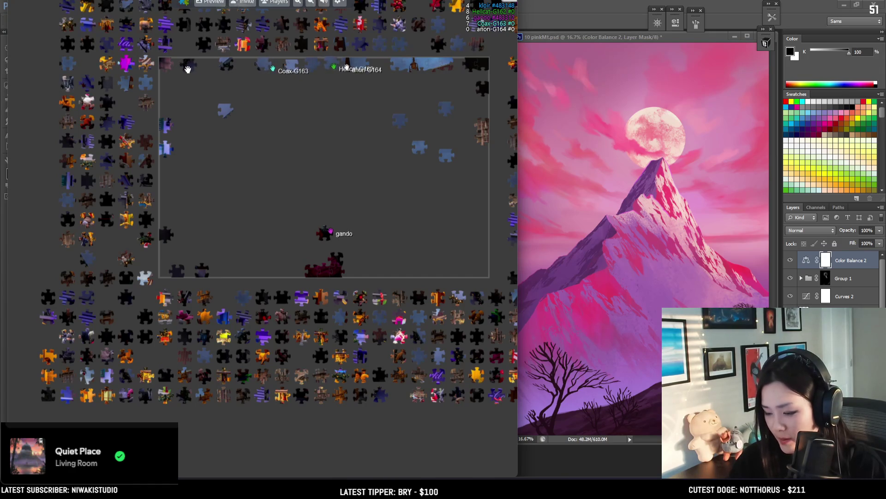
drag(204, 70, 258, 66)
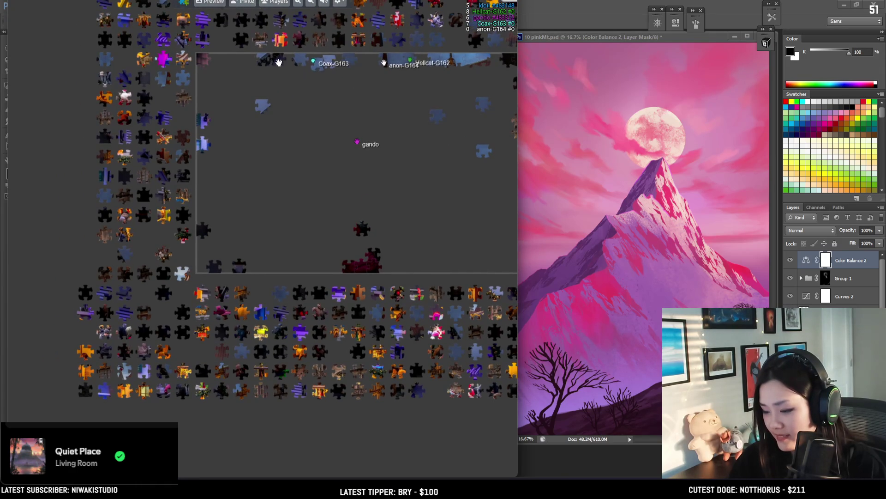
drag(238, 262, 214, 286)
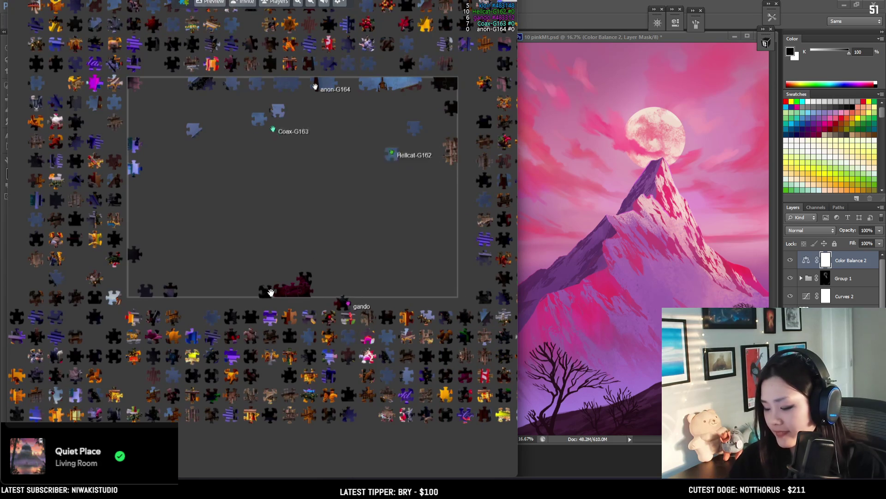
mouse_move(238, 294)
mouse_down()
mouse_move(371, 297)
mouse_move(360, 295)
mouse_move(379, 285)
mouse_move(396, 300)
mouse_up()
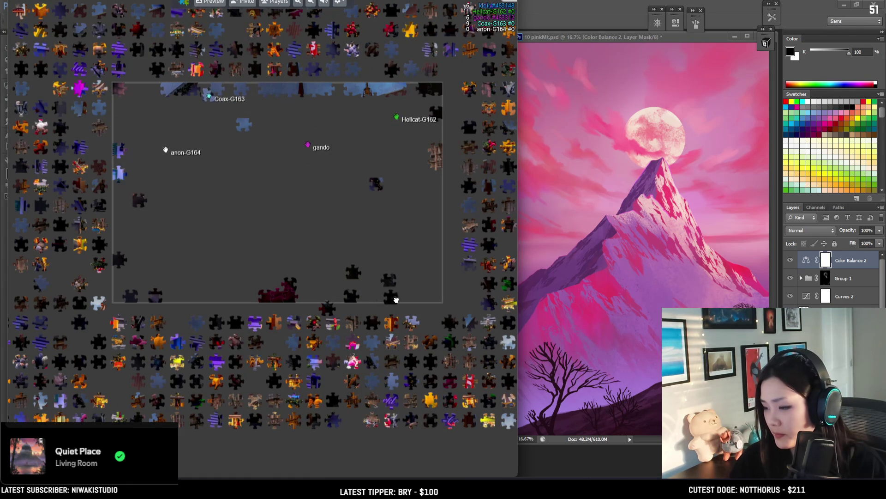
drag(419, 300, 443, 297)
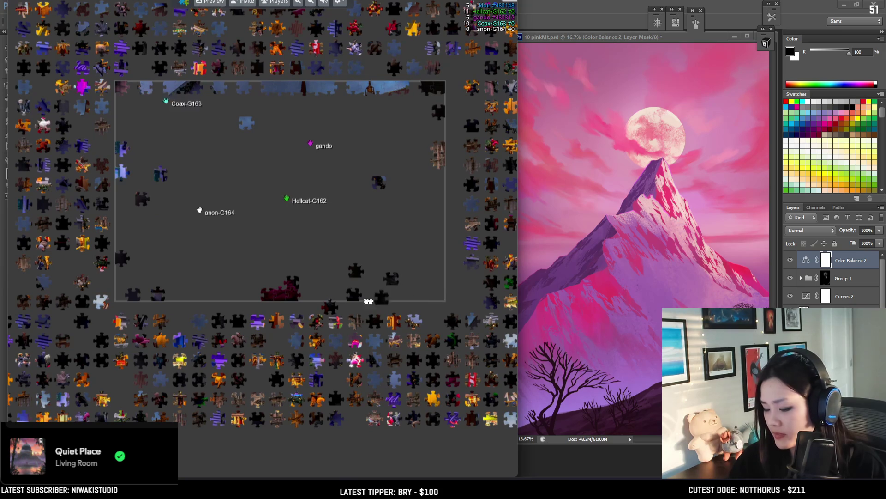
drag(137, 294, 245, 294)
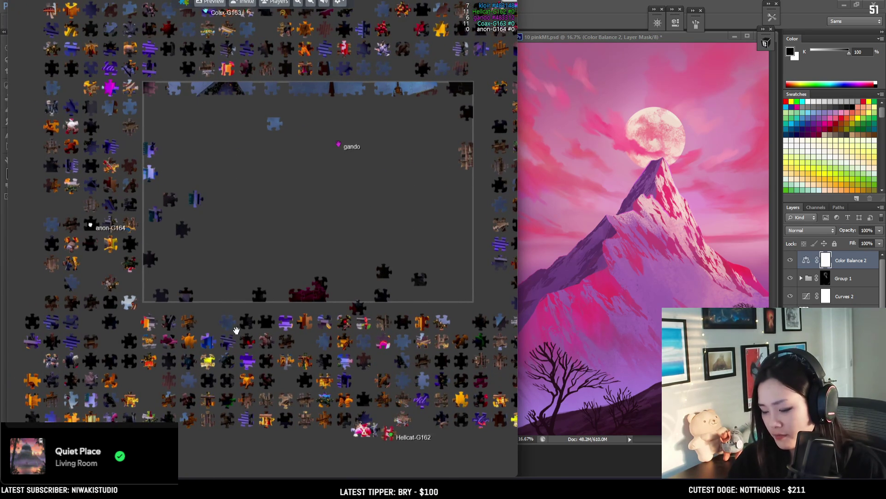
drag(271, 320, 272, 297)
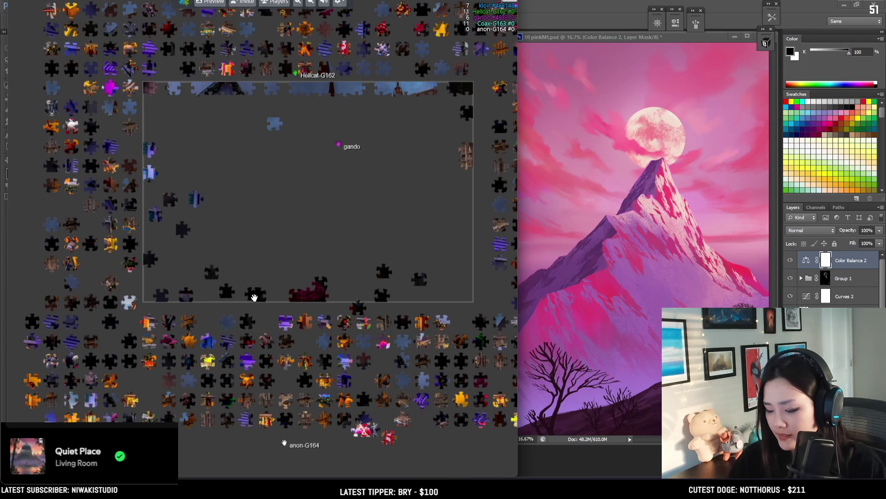
- Slide several dark pieces along the frame's bottom border, panning the board between moves
mouse_move(287, 300)
mouse_down()
mouse_move(418, 301)
mouse_move(328, 307)
mouse_up()
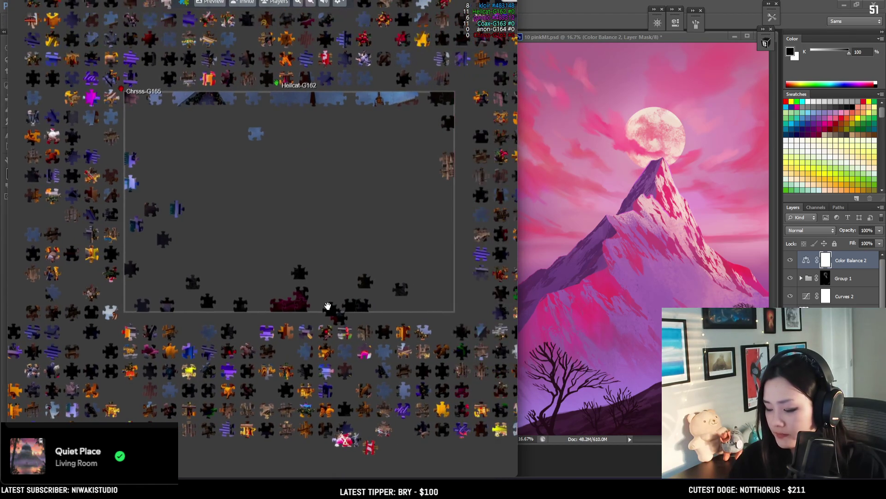
drag(250, 303, 204, 309)
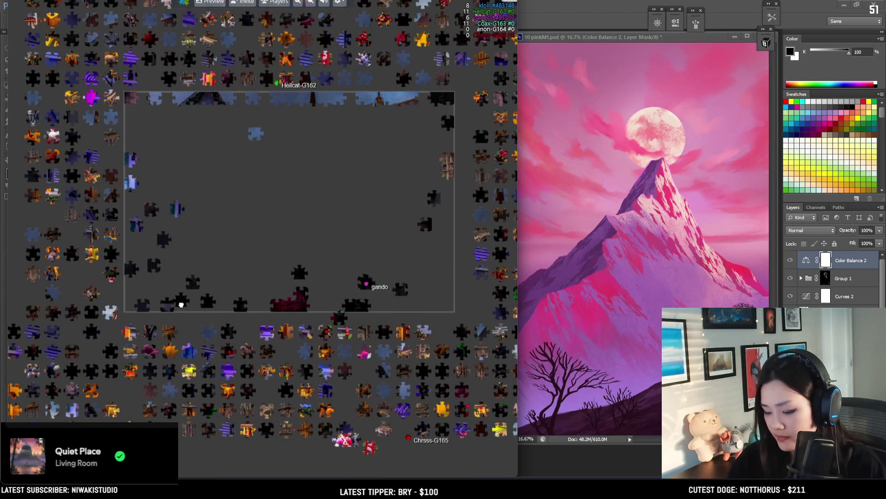
mouse_move(183, 308)
mouse_down()
mouse_move(249, 310)
mouse_move(347, 272)
mouse_up()
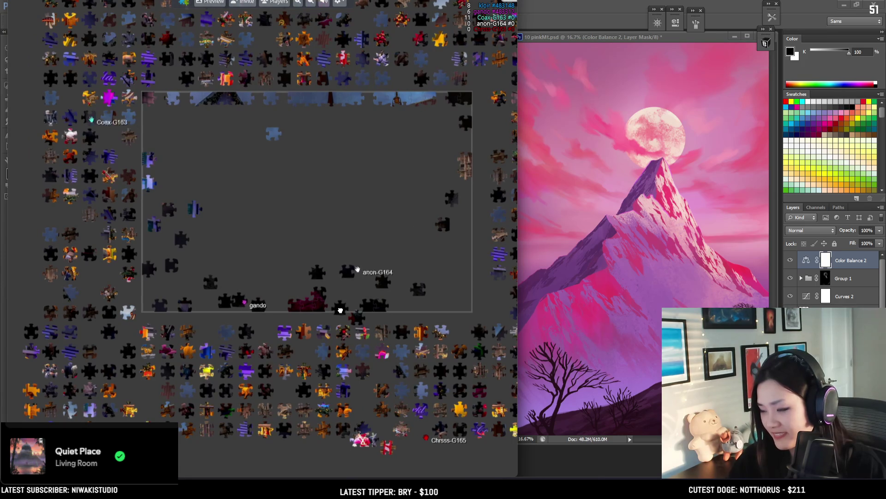
drag(366, 308, 474, 308)
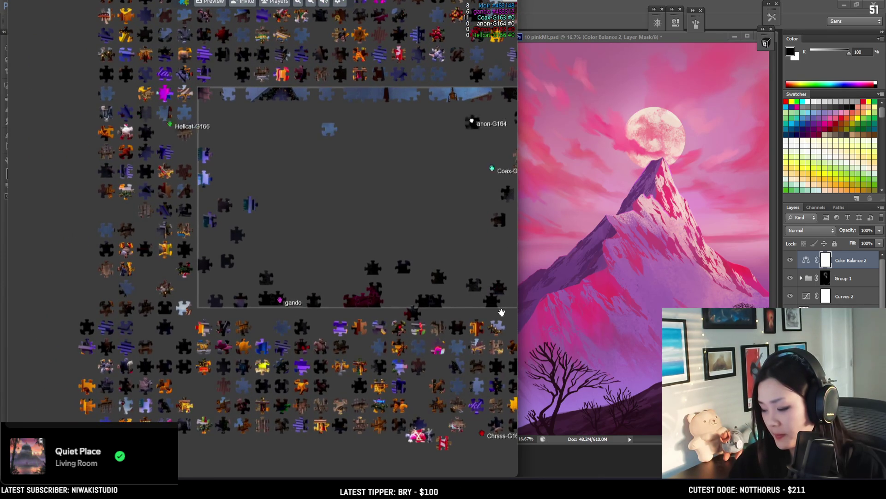
drag(495, 310, 406, 301)
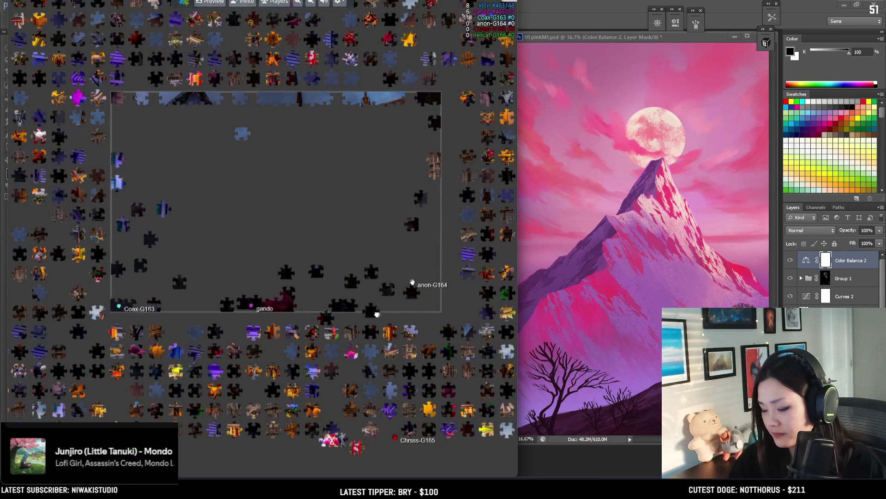
drag(382, 294, 352, 267)
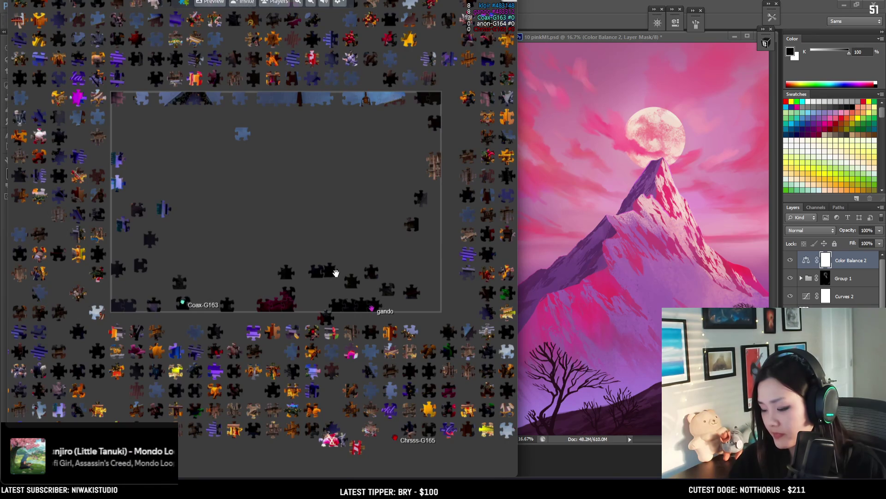
mouse_move(304, 295)
mouse_down()
mouse_move(345, 284)
mouse_move(430, 329)
mouse_up()
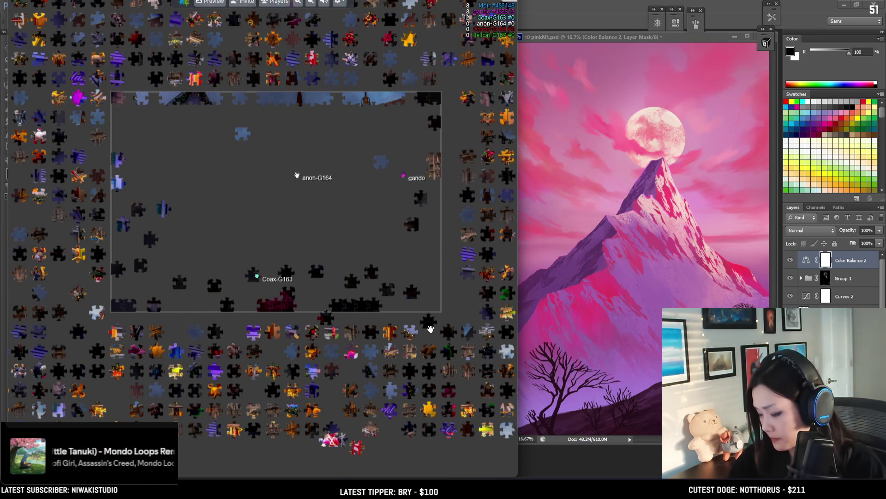
drag(119, 280, 128, 250)
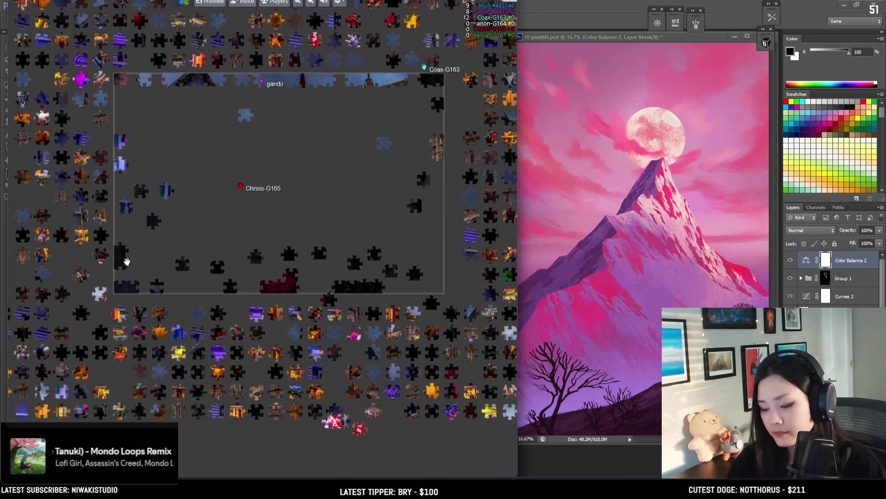
mouse_move(162, 197)
mouse_down()
mouse_move(132, 218)
mouse_move(130, 210)
mouse_up()
mouse_move(128, 255)
mouse_down()
mouse_move(134, 233)
mouse_move(104, 307)
mouse_up()
mouse_move(103, 164)
mouse_down()
mouse_move(107, 271)
mouse_move(192, 247)
mouse_move(205, 269)
mouse_up()
- Shift several dark pieces along the bottom and join one to the maroon cluster
scroll(205, 268, down, 2)
scroll(204, 268, down, 2)
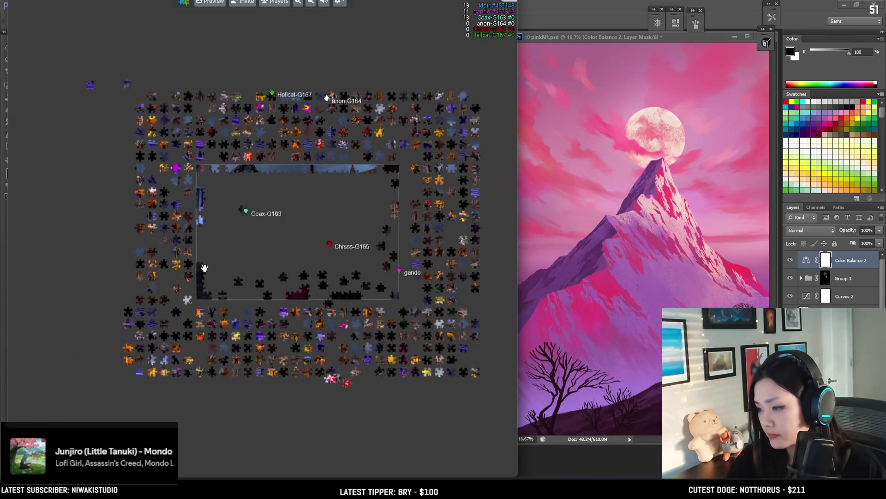
scroll(204, 268, up, 5)
scroll(259, 273, down, 1)
scroll(224, 251, down, 2)
scroll(220, 237, up, 2)
scroll(185, 213, up, 1)
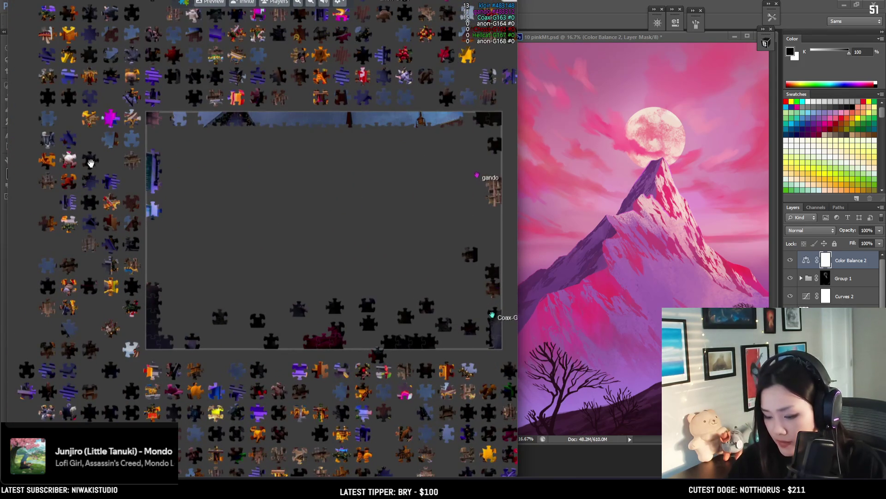
drag(174, 318, 179, 318)
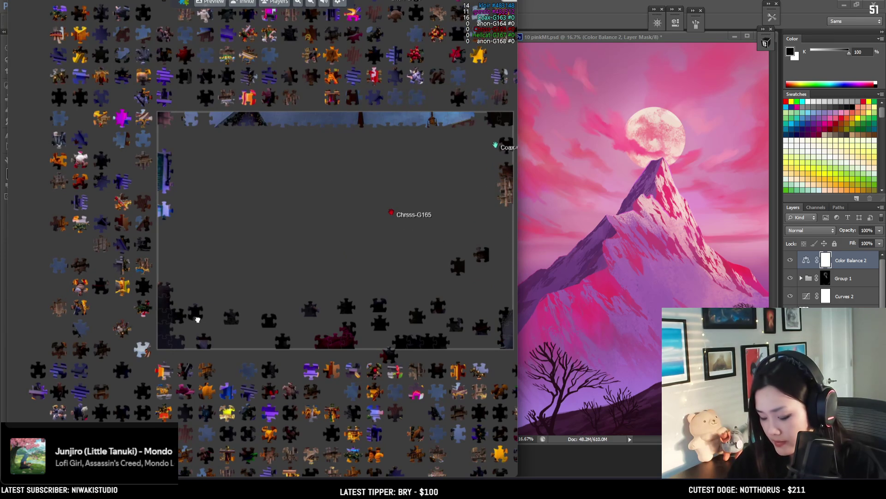
drag(183, 312, 206, 309)
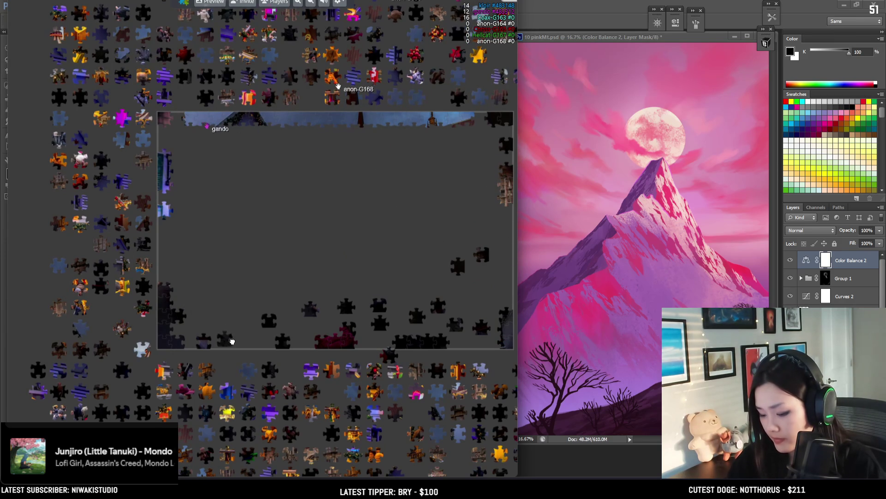
drag(250, 345, 272, 346)
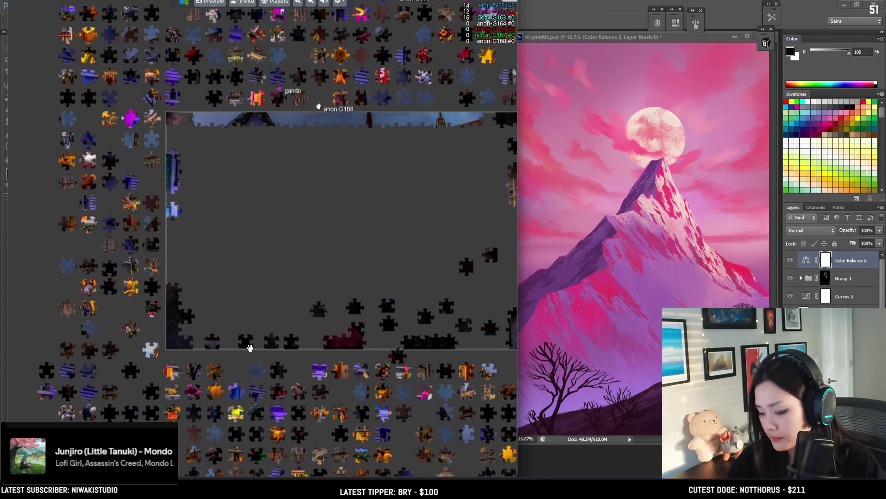
drag(400, 350, 390, 348)
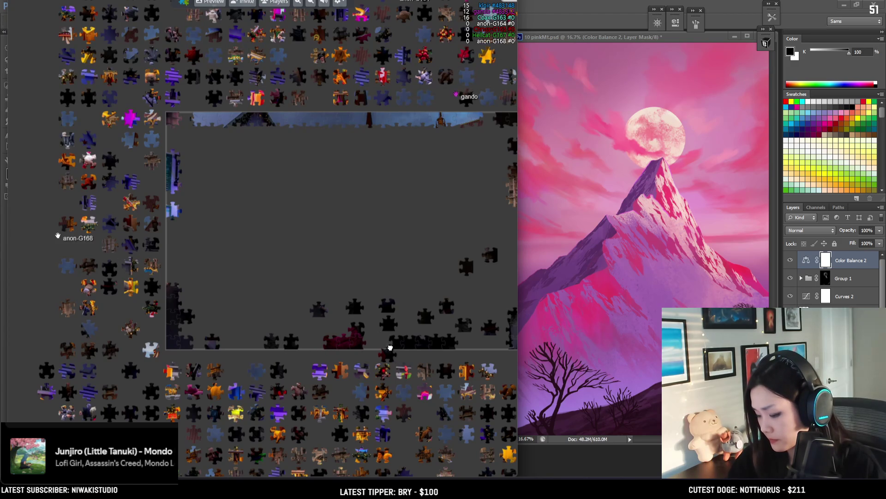
drag(316, 352, 333, 326)
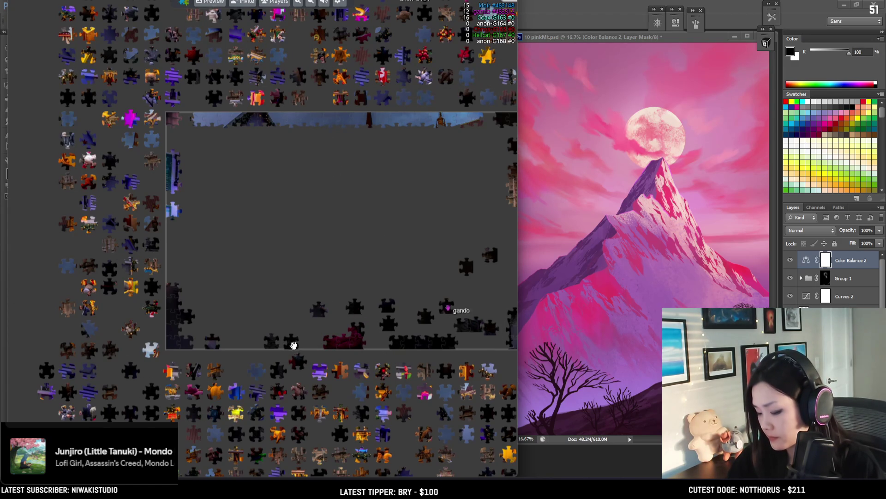
- Pan the board left and bring another dark piece down toward the bottom border
drag(292, 346, 266, 333)
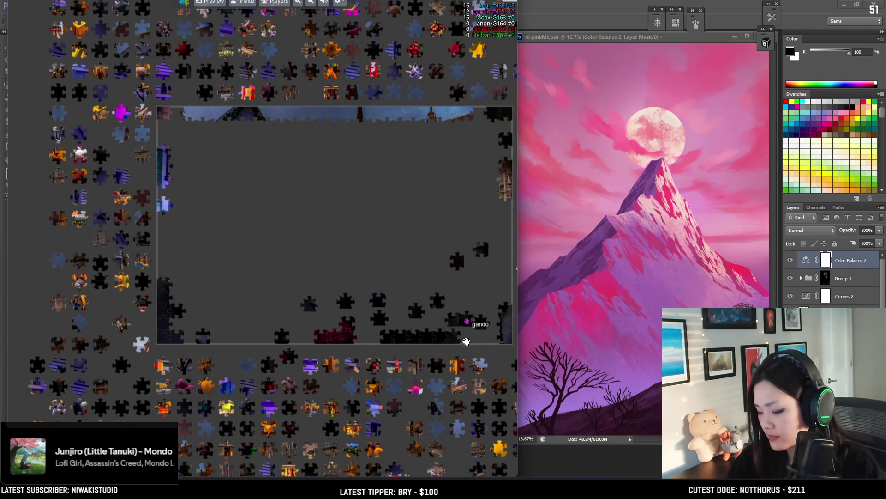
drag(462, 340, 330, 352)
mouse_move(318, 268)
mouse_down()
mouse_move(368, 297)
mouse_move(341, 287)
mouse_move(362, 309)
mouse_up()
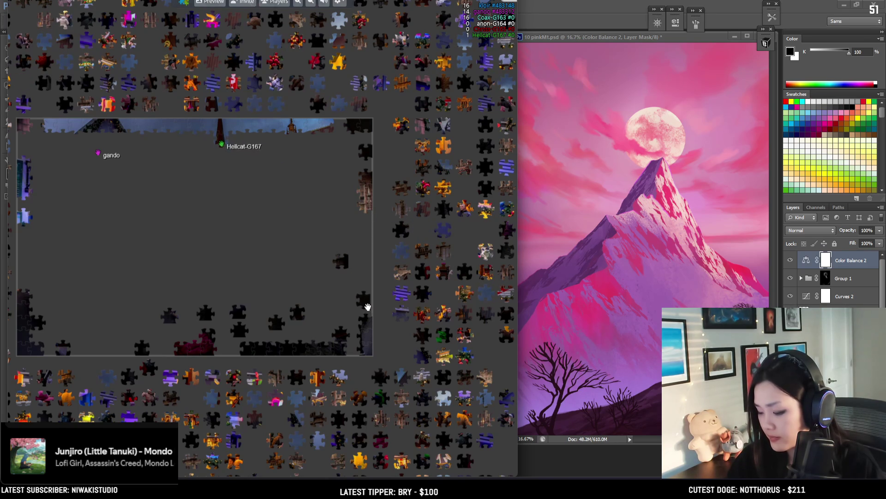
drag(368, 279, 367, 274)
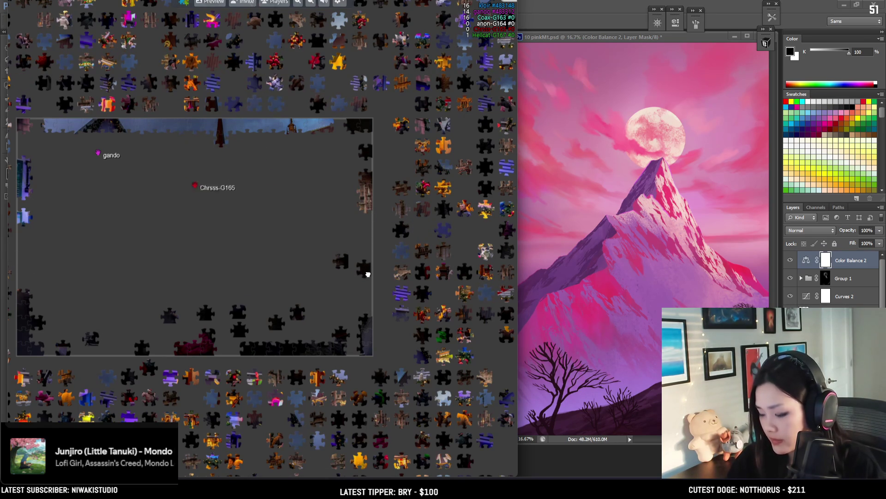
drag(367, 257, 373, 122)
scroll(364, 184, down, 1)
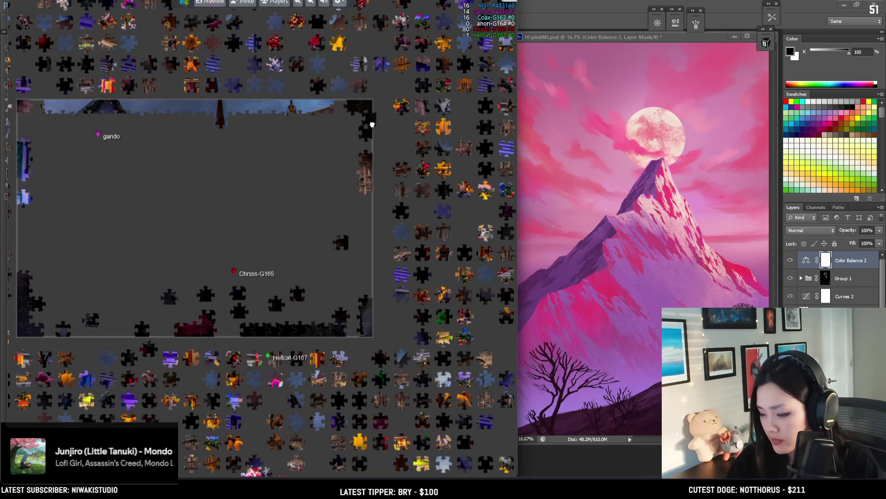
scroll(344, 203, up, 1)
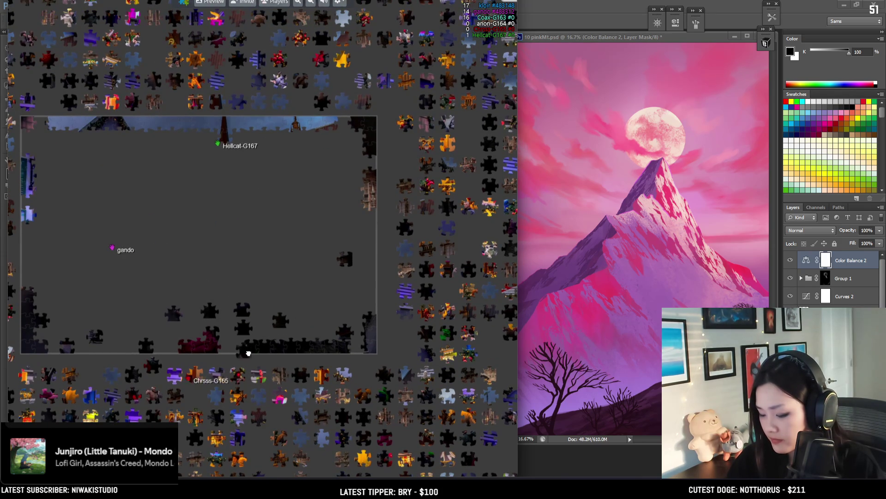
- Rearrange more dark pieces left and right along the bottom edge
mouse_move(229, 350)
mouse_down()
mouse_move(130, 353)
mouse_move(360, 342)
mouse_up()
scroll(366, 322, down, 1)
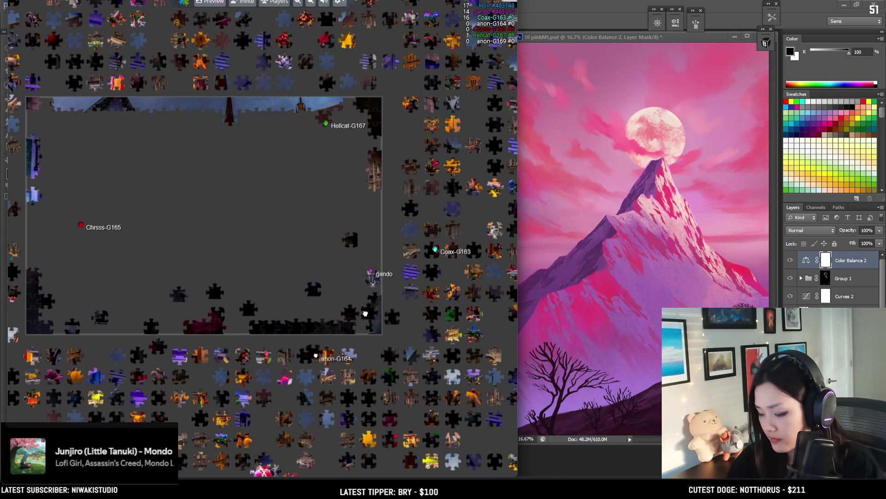
mouse_move(296, 317)
mouse_down()
mouse_move(356, 328)
mouse_move(174, 330)
mouse_move(112, 307)
mouse_up()
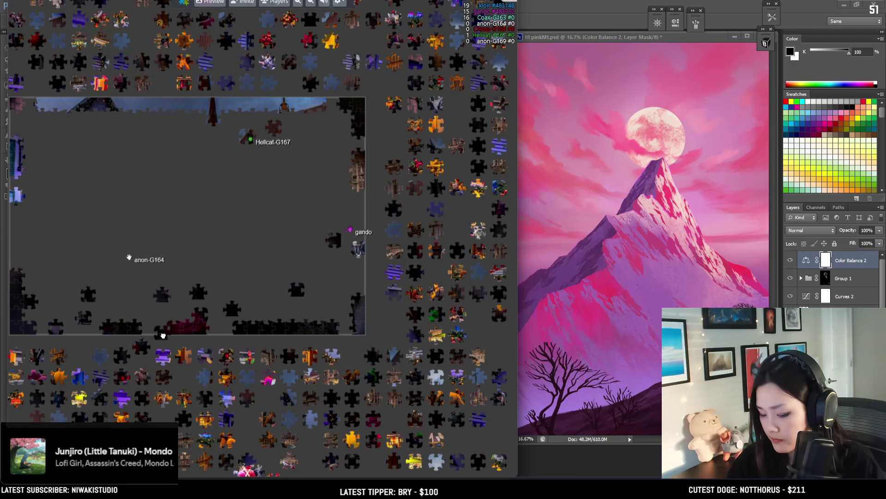
mouse_move(204, 298)
mouse_down()
mouse_move(253, 314)
mouse_move(218, 331)
mouse_up()
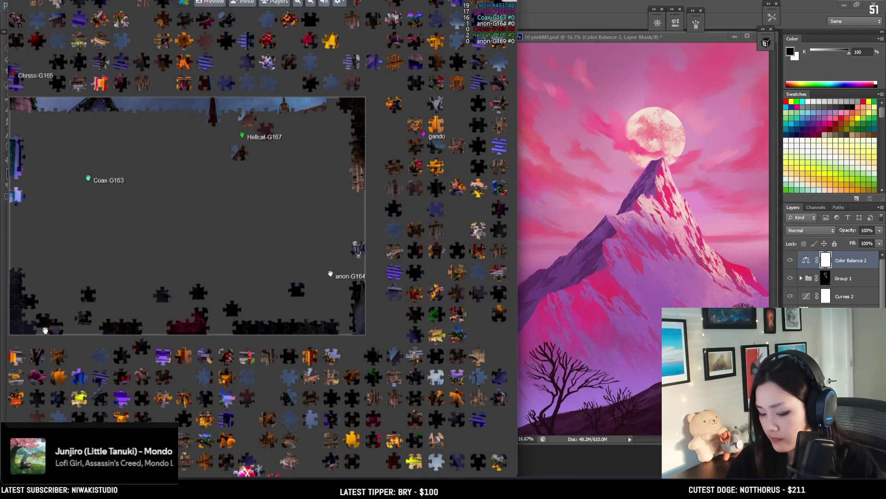
drag(87, 294, 107, 292)
mouse_move(159, 332)
mouse_down()
mouse_move(95, 338)
mouse_move(347, 330)
mouse_up()
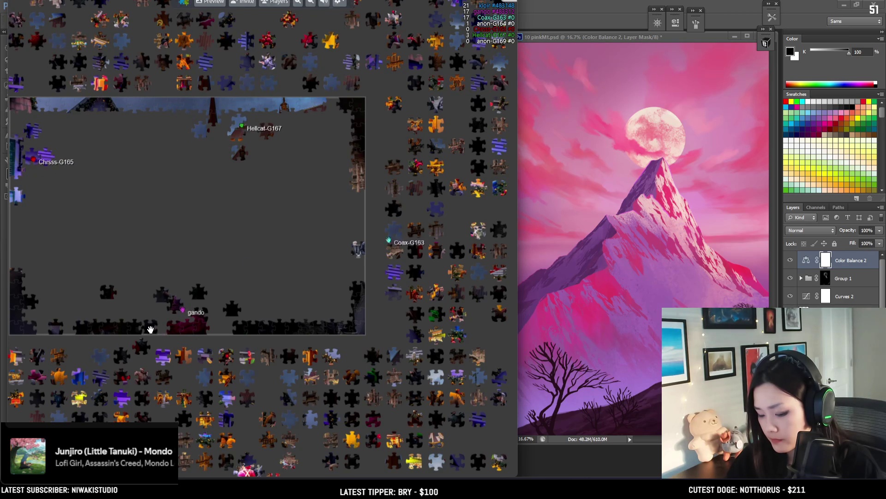
- Fit a piece into the bottom border row, then move another dark piece to the group on the right
mouse_move(236, 332)
mouse_down()
mouse_move(246, 334)
mouse_move(208, 329)
mouse_up()
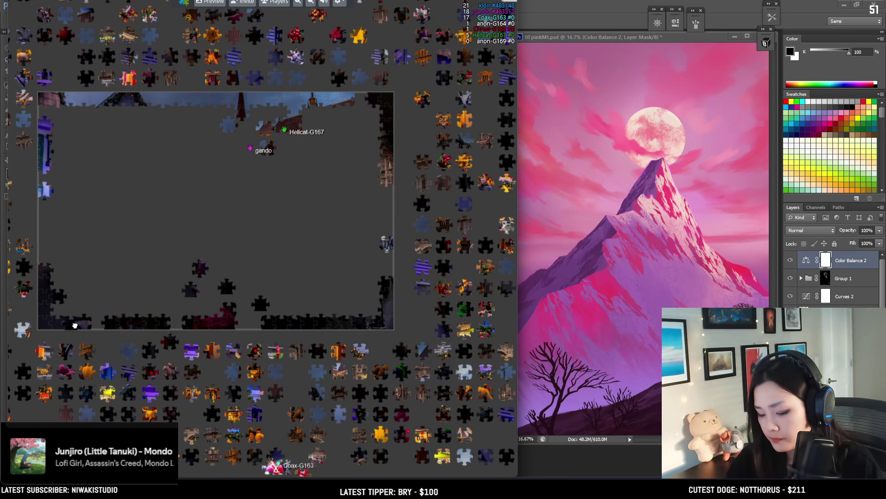
drag(373, 323, 362, 324)
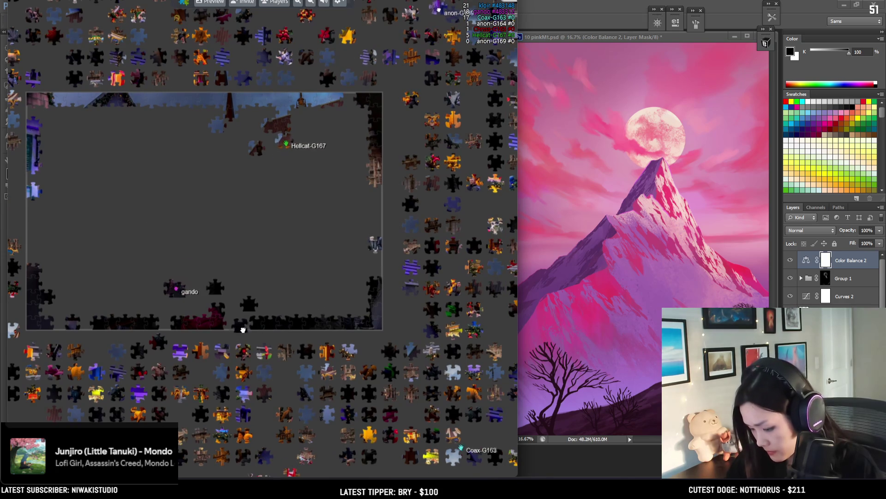
drag(239, 309, 338, 298)
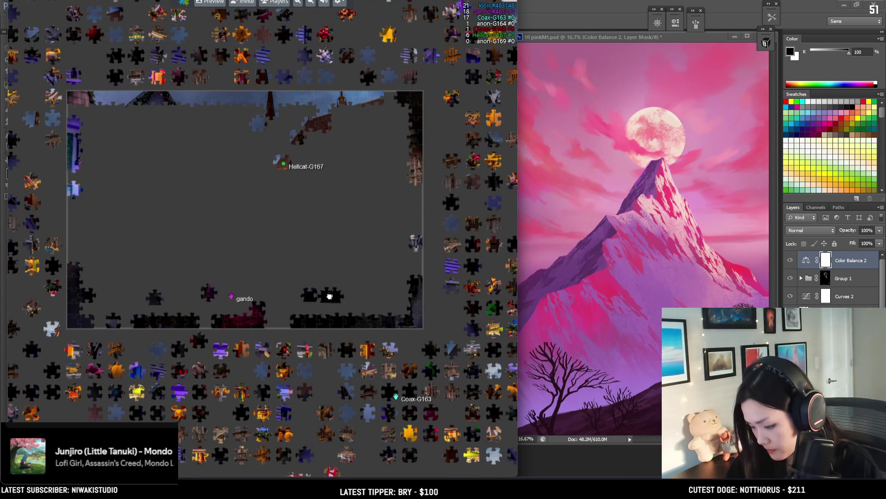
drag(322, 297, 292, 328)
drag(174, 302, 318, 305)
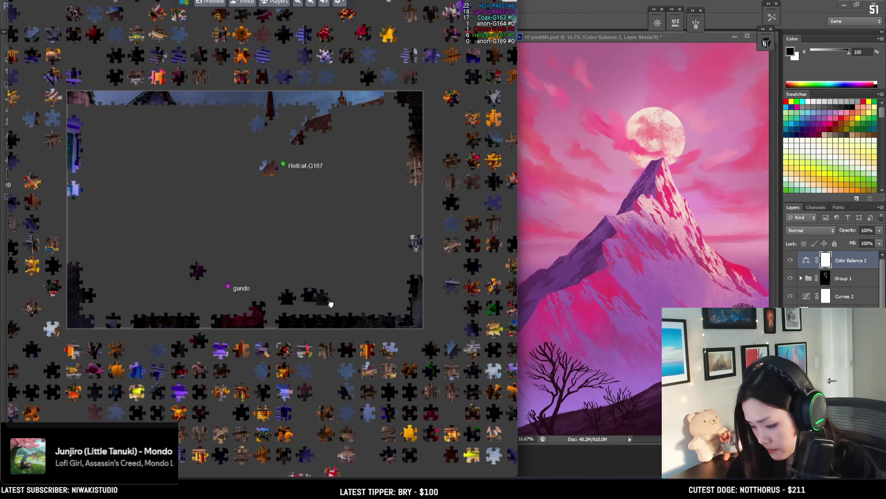
- Place a dark piece into the bottom edge row and nudge it into position
scroll(308, 302, up, 2)
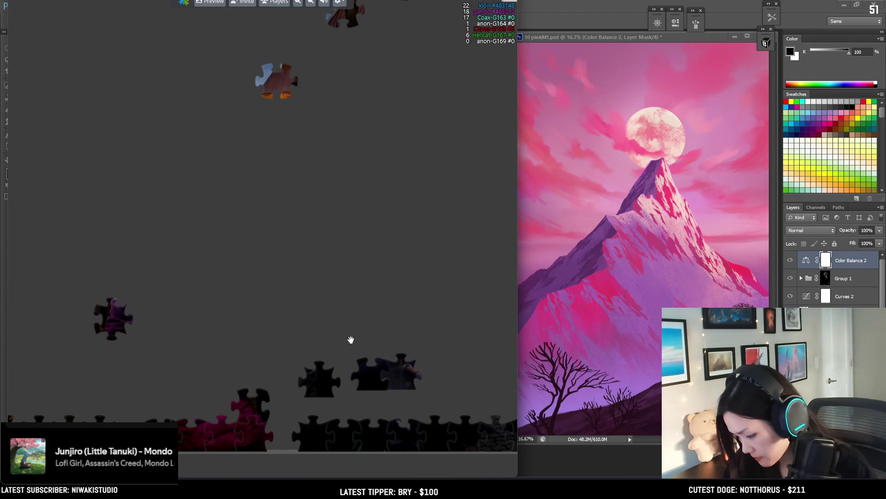
scroll(353, 341, down, 3)
scroll(315, 298, up, 2)
scroll(411, 362, up, 1)
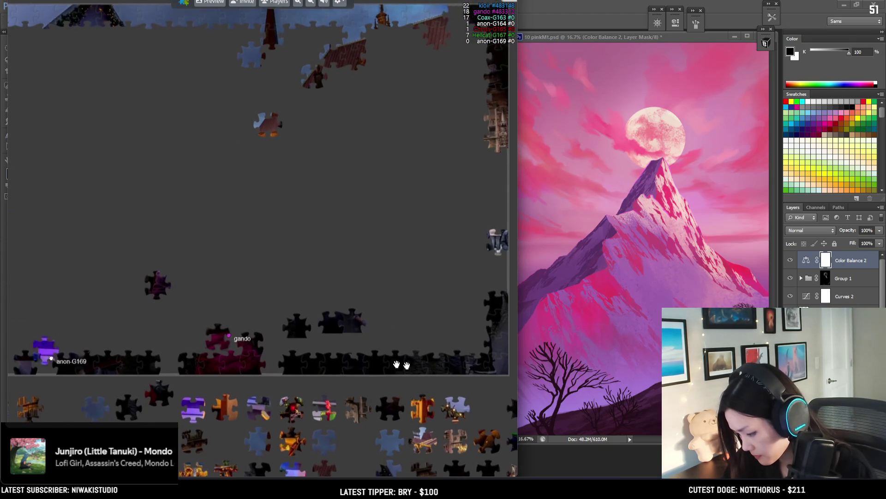
drag(374, 310, 203, 336)
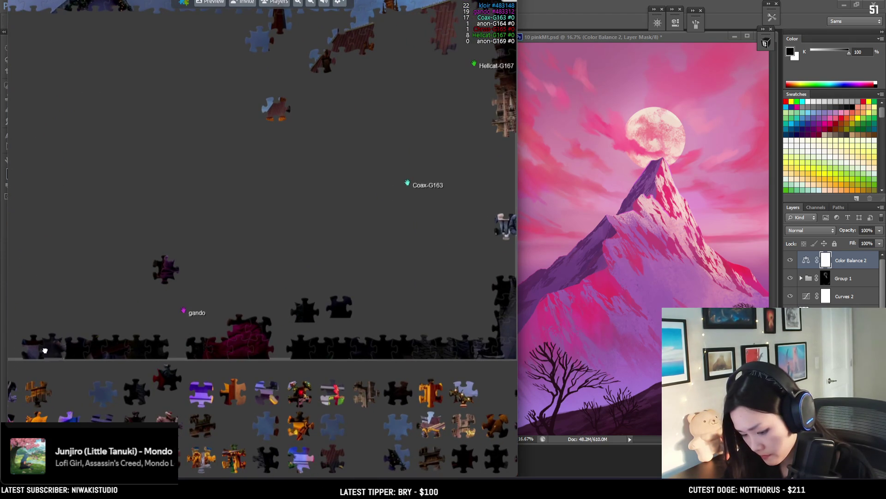
drag(84, 315, 193, 325)
drag(103, 368, 121, 363)
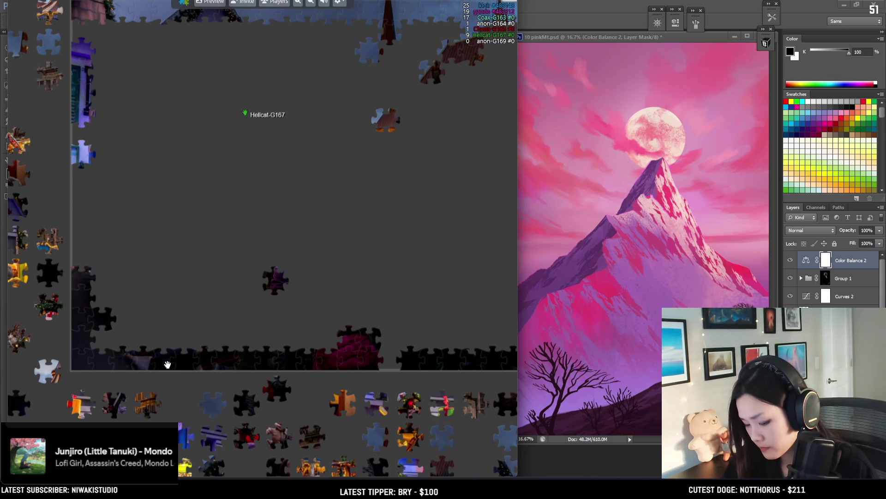
- Pan and zoom until the whole puzzle board fits in view
scroll(194, 288, down, 3)
scroll(352, 301, down, 2)
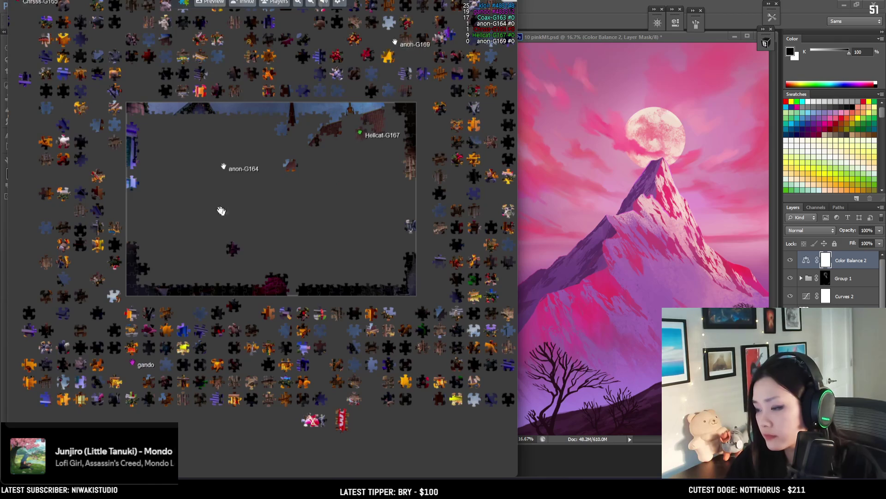
scroll(205, 199, up, 1)
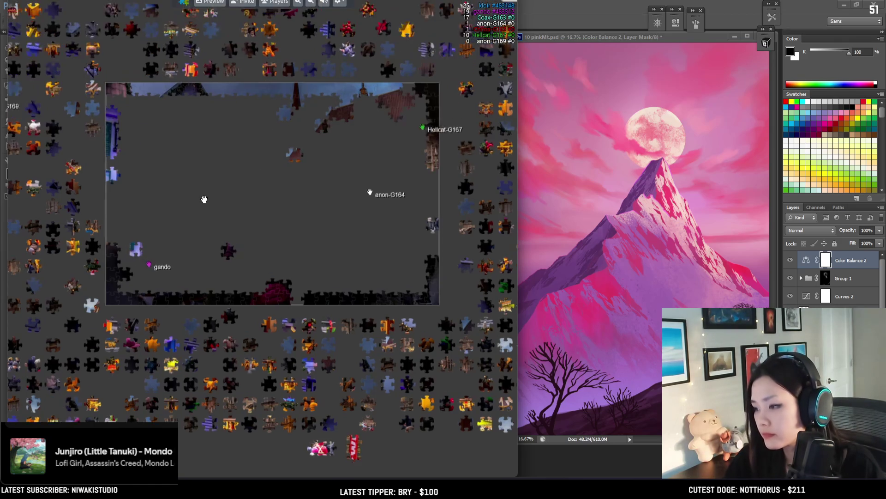
scroll(204, 199, up, 1)
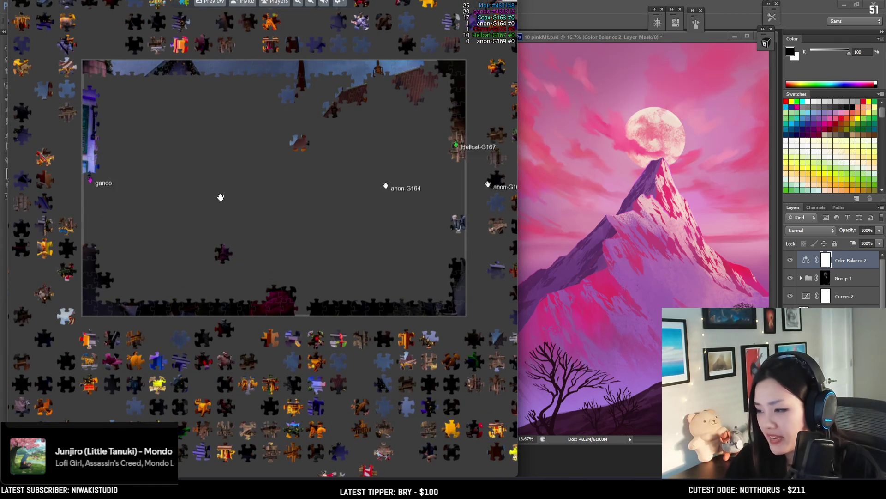
drag(143, 164, 171, 201)
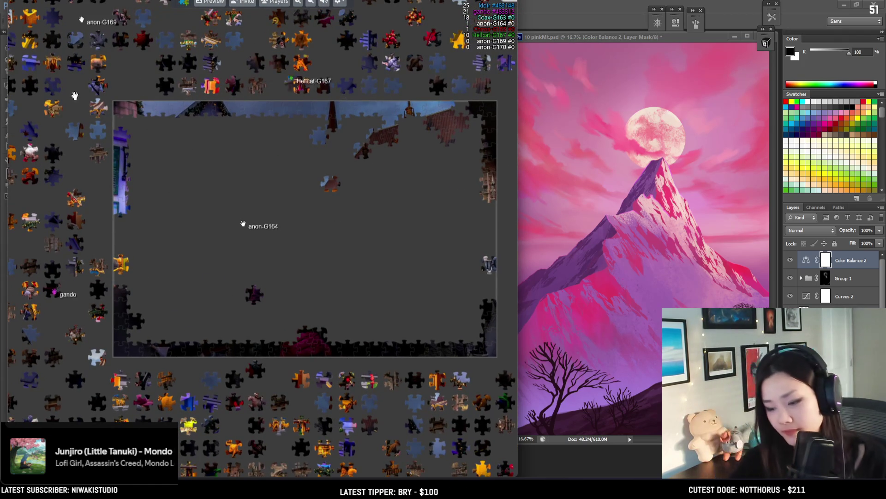
mouse_move(310, 174)
mouse_down()
mouse_move(275, 191)
mouse_move(306, 115)
mouse_move(276, 205)
mouse_up()
scroll(275, 192, down, 1)
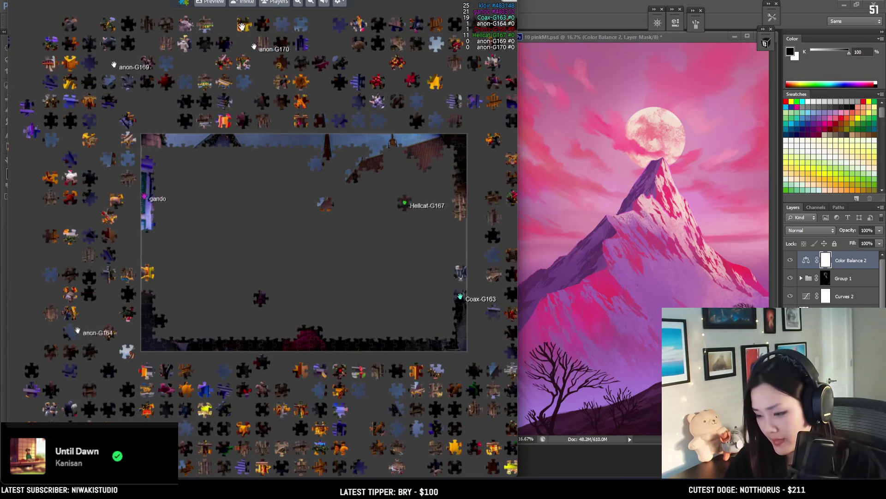
mouse_move(143, 262)
mouse_down()
mouse_move(160, 280)
mouse_move(156, 221)
mouse_up()
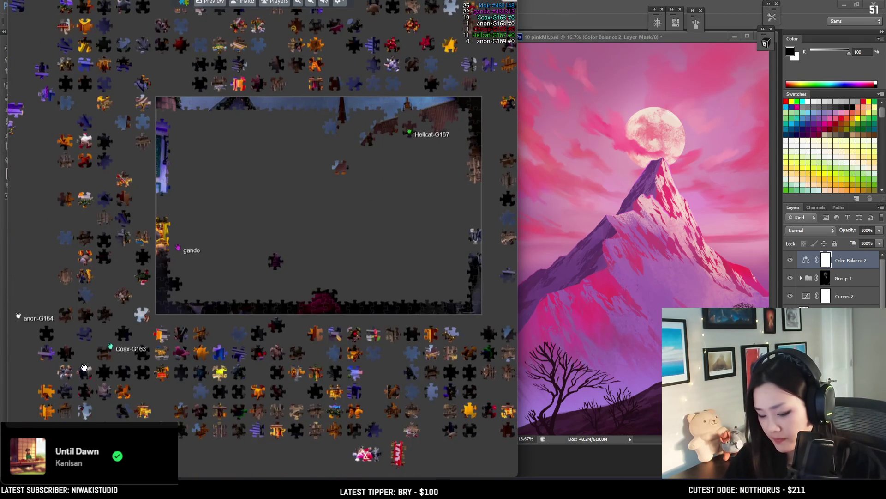
scroll(171, 397, up, 1)
drag(205, 366, 211, 350)
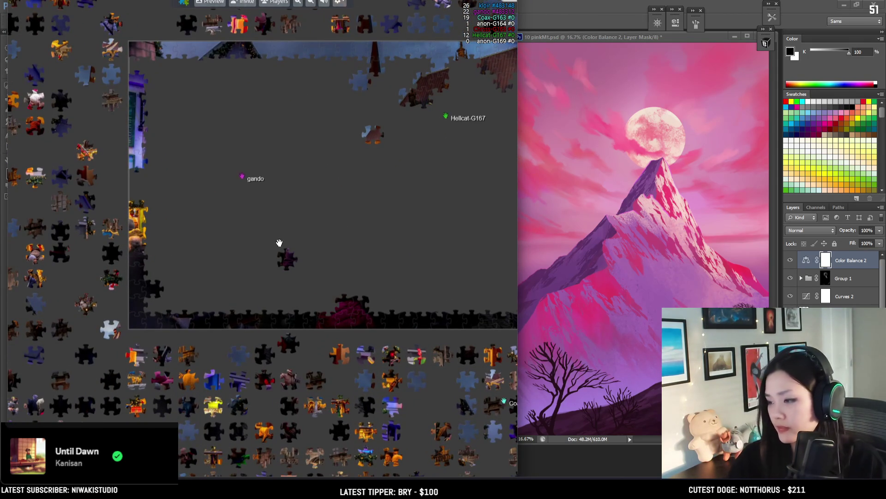
scroll(320, 219, down, 3)
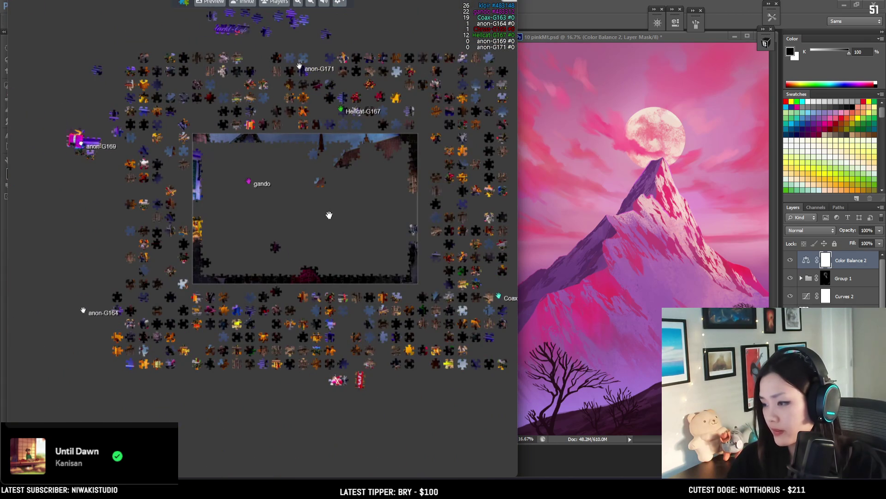
scroll(332, 236, up, 2)
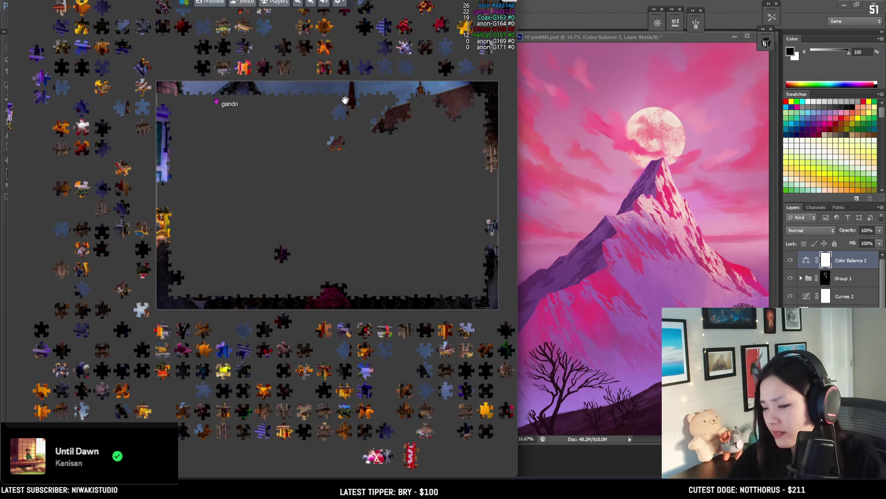
- Carry a dark piece further right along the bottom edge
key(Down)
key(Right)
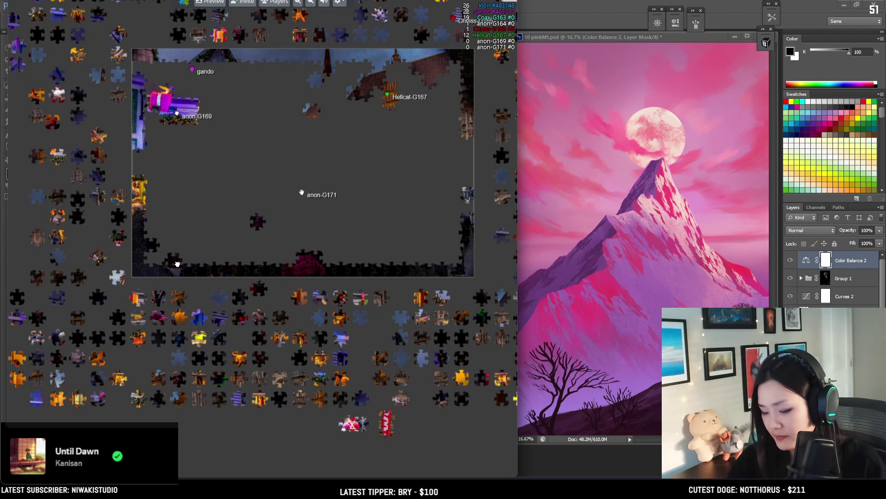
drag(150, 294, 133, 294)
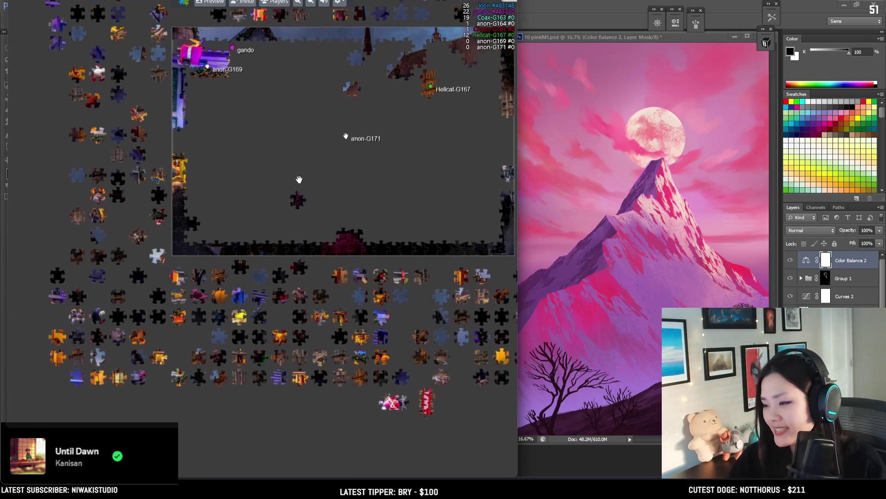
scroll(277, 222, up, 3)
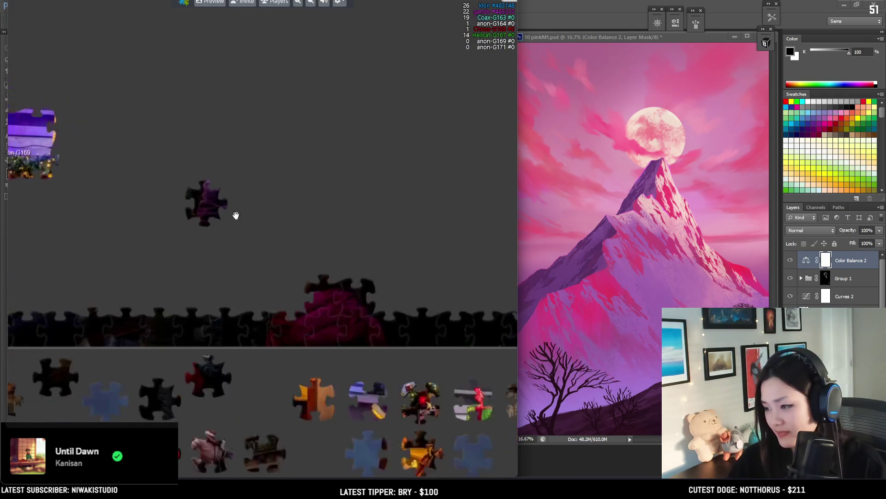
scroll(237, 212, down, 4)
scroll(433, 223, up, 2)
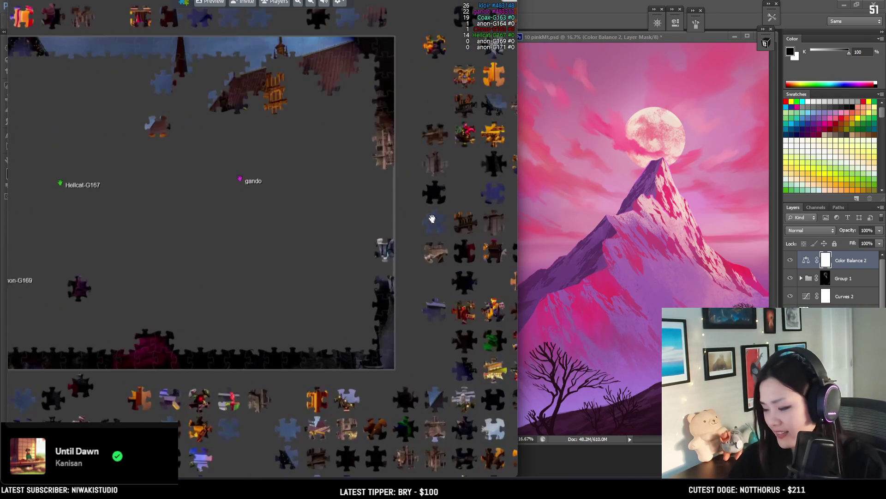
scroll(328, 145, right, 5)
scroll(327, 145, up, 2)
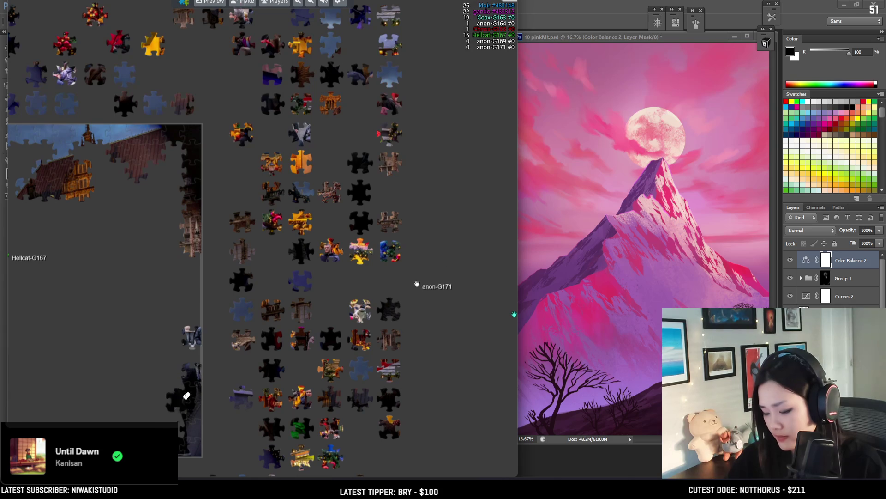
scroll(102, 360, left, 7)
scroll(102, 360, down, 3)
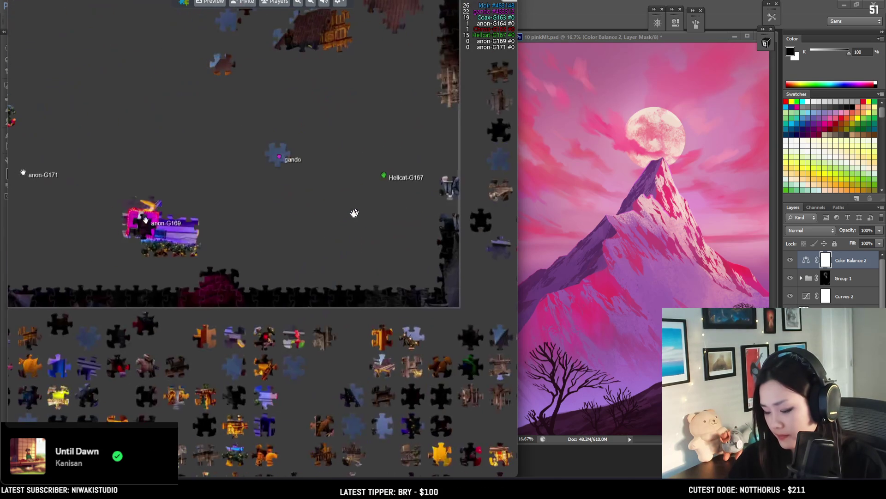
drag(209, 287, 254, 281)
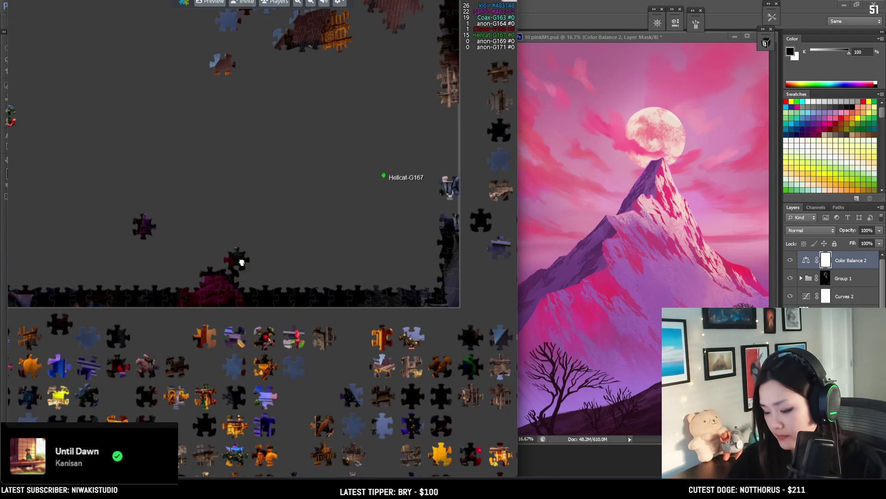
drag(268, 322, 354, 328)
- Bring a dark blue sky piece to the board's left edge and test it inside the board
scroll(238, 204, down, 5)
scroll(237, 203, up, 3)
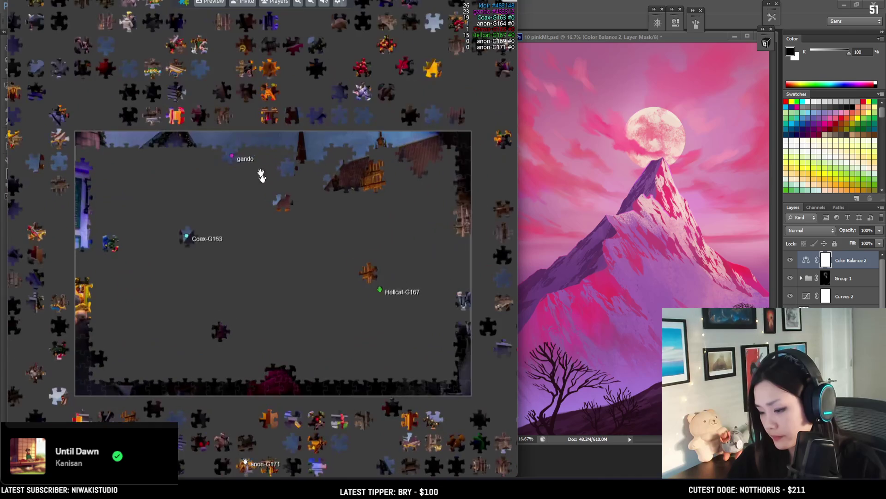
mouse_move(261, 23)
mouse_down()
mouse_move(102, 213)
mouse_move(96, 111)
mouse_up()
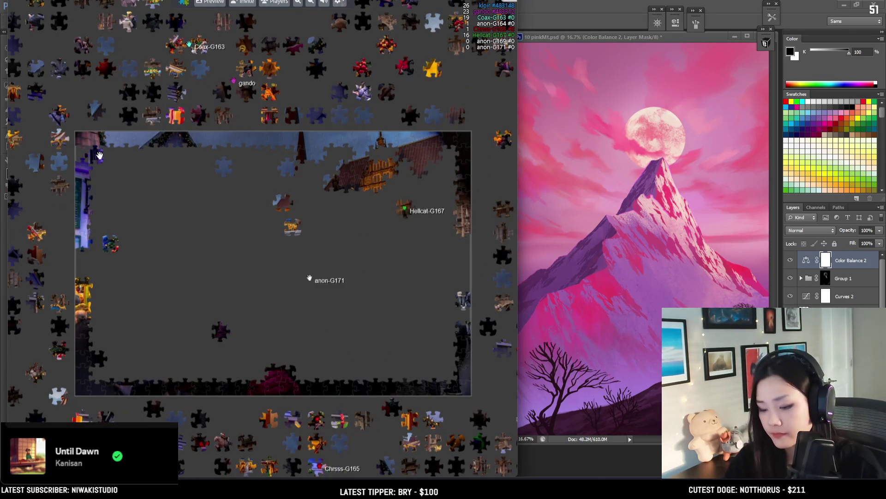
drag(102, 226, 96, 257)
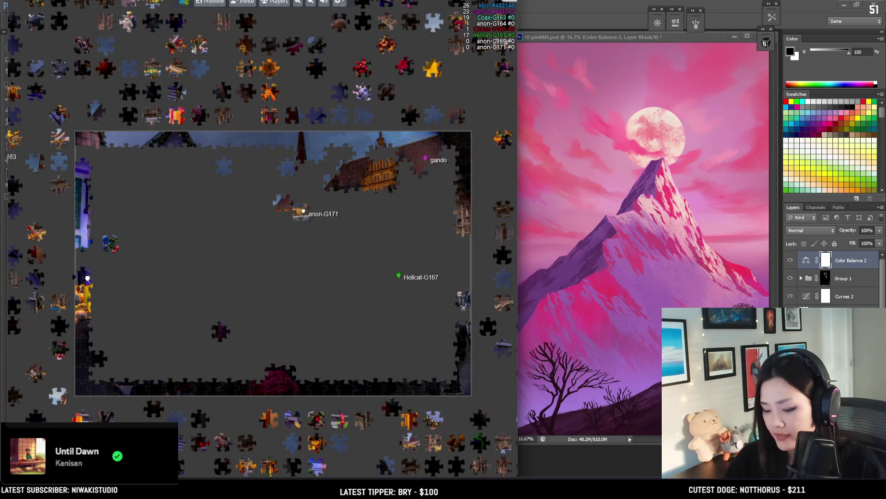
mouse_move(94, 111)
mouse_down()
mouse_move(175, 164)
mouse_move(187, 156)
mouse_move(186, 175)
mouse_move(166, 160)
mouse_up()
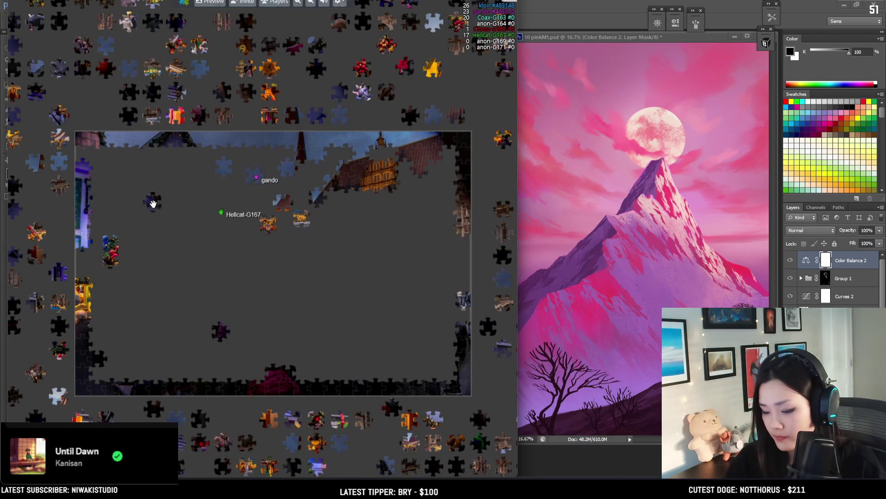
scroll(263, 234, down, 1)
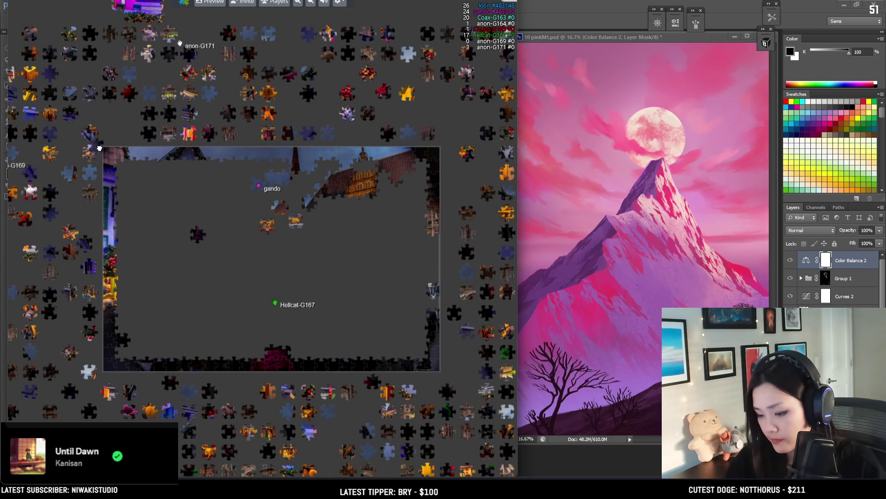
scroll(134, 112, down, 1)
scroll(228, 253, up, 3)
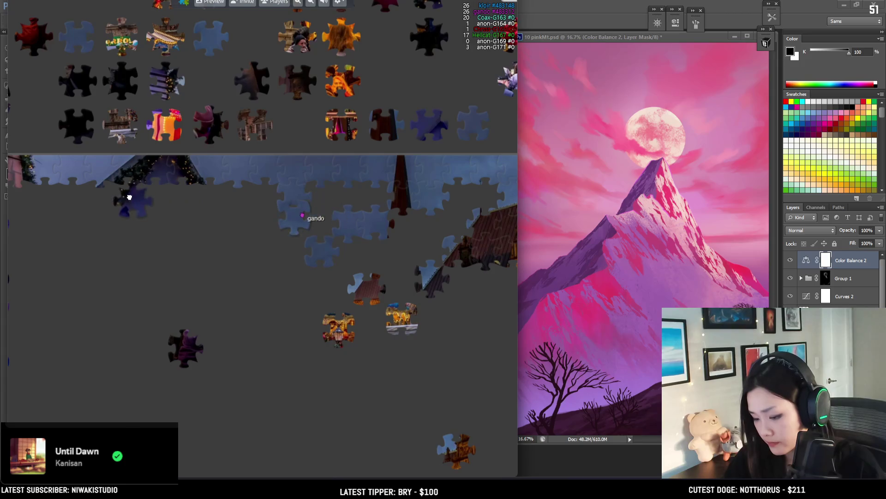
- Carry a dark piece from the loose pile above onto the board
mouse_move(128, 198)
mouse_down()
mouse_move(170, 192)
mouse_move(146, 248)
mouse_move(219, 104)
mouse_up()
scroll(267, 240, down, 2)
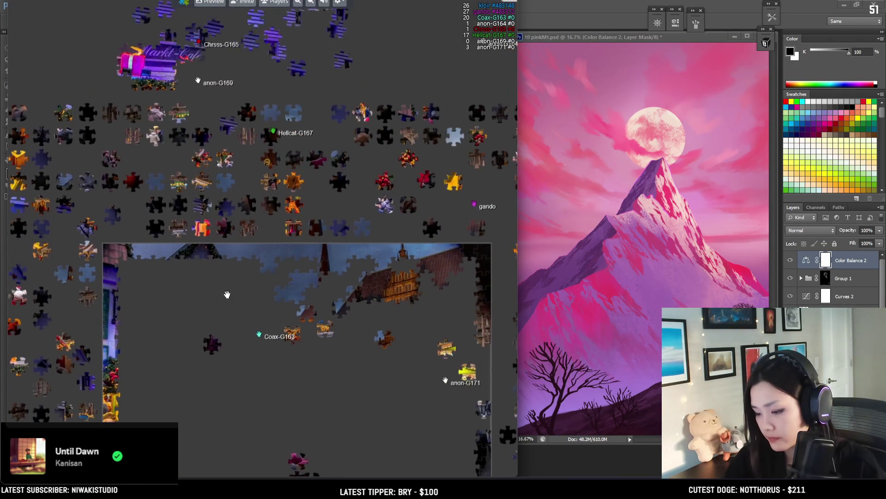
drag(228, 293, 190, 140)
drag(411, 397, 189, 86)
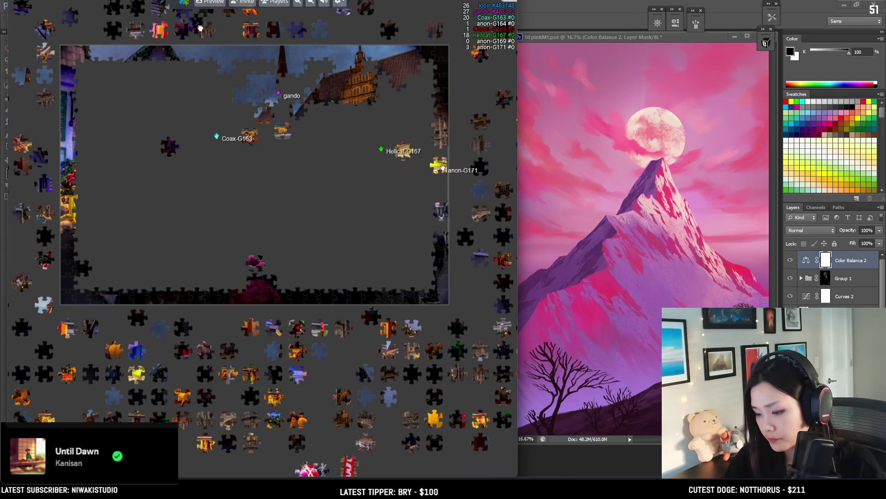
drag(167, 135, 165, 141)
drag(207, 194, 318, 237)
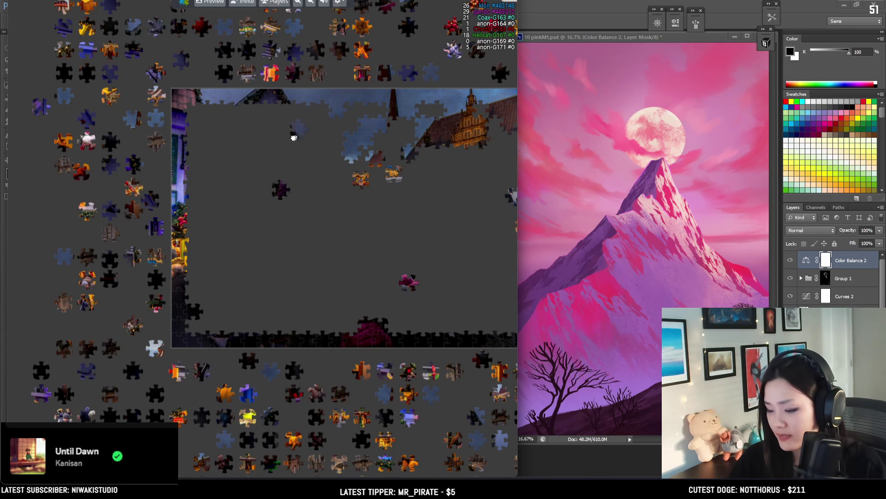
- Move blue sky pieces up beside the Markt-Café cluster
drag(320, 167, 334, 140)
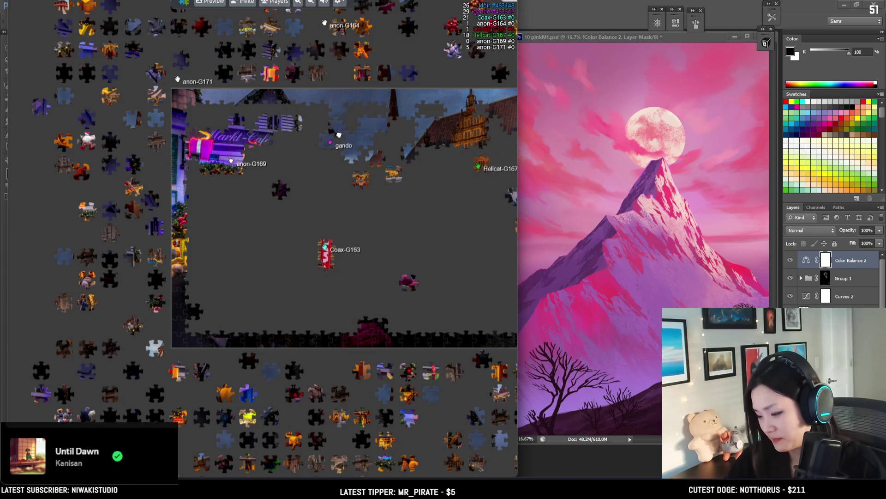
drag(339, 135, 316, 134)
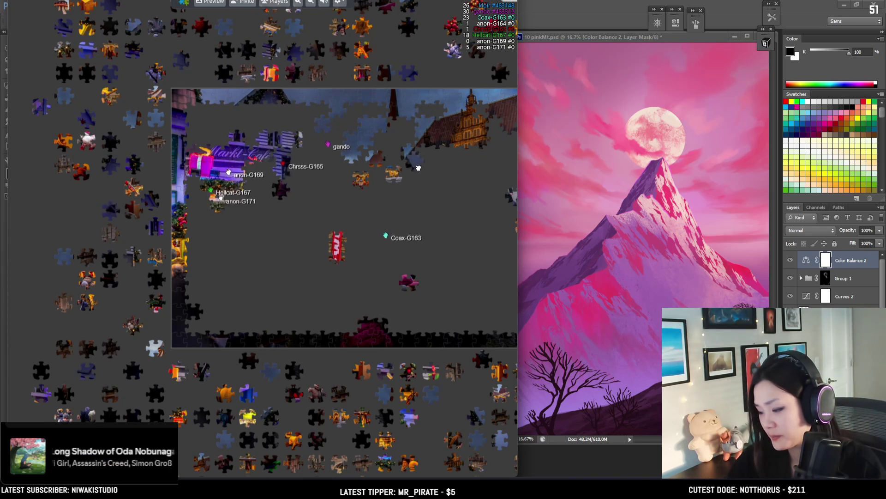
scroll(418, 168, up, 1)
drag(349, 151, 304, 152)
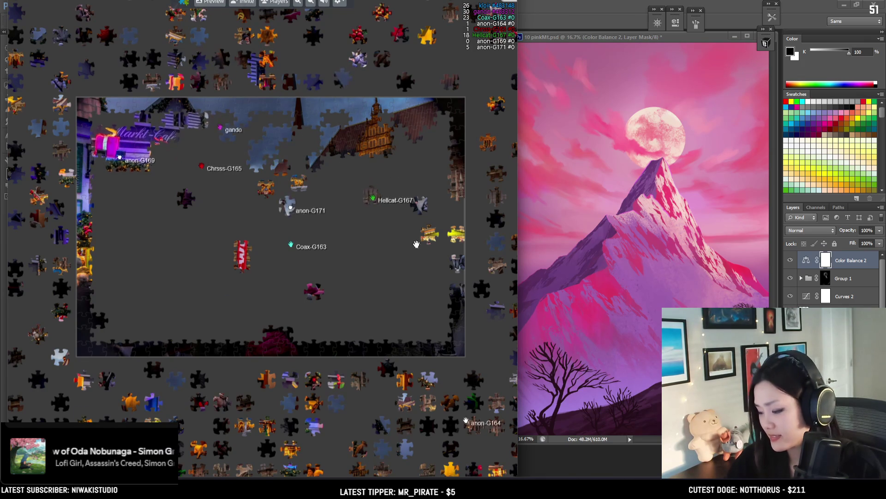
drag(416, 244, 286, 210)
- Bring a yellow piece up from the bottom pile and survey the loose pieces on each side
mouse_move(370, 428)
mouse_down()
mouse_move(406, 166)
mouse_move(429, 164)
mouse_up()
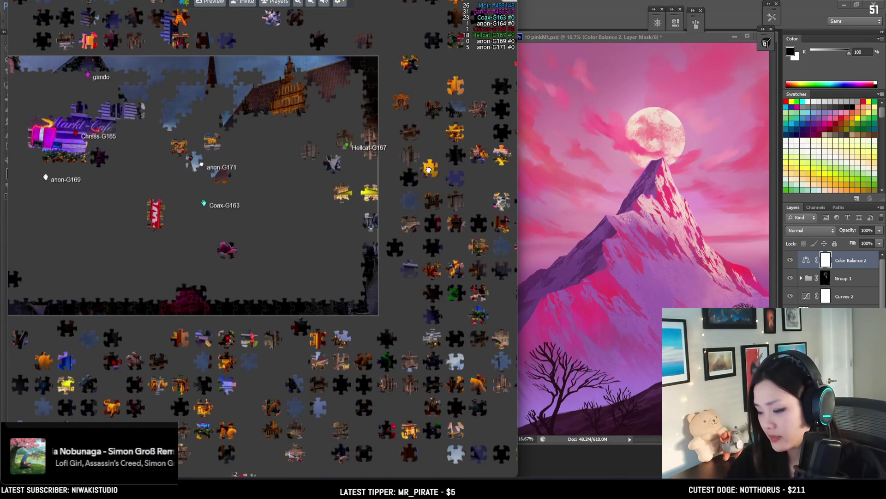
drag(231, 222, 262, 228)
drag(138, 231, 188, 238)
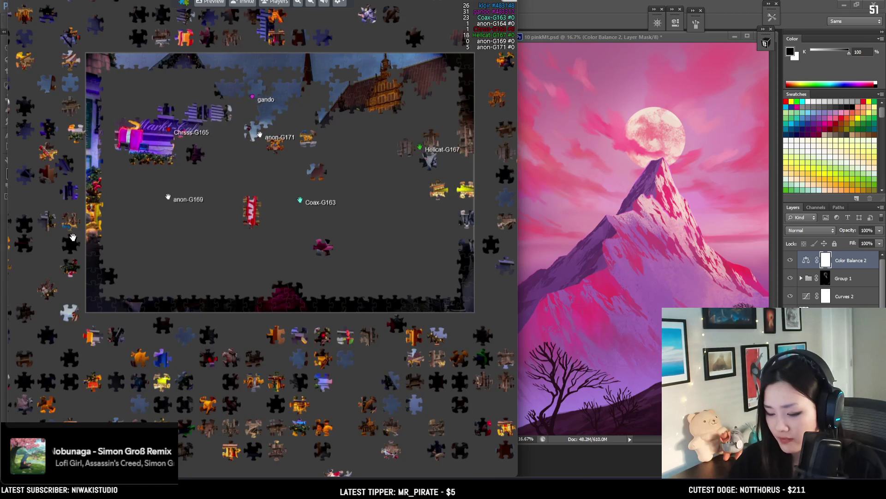
drag(69, 249, 138, 258)
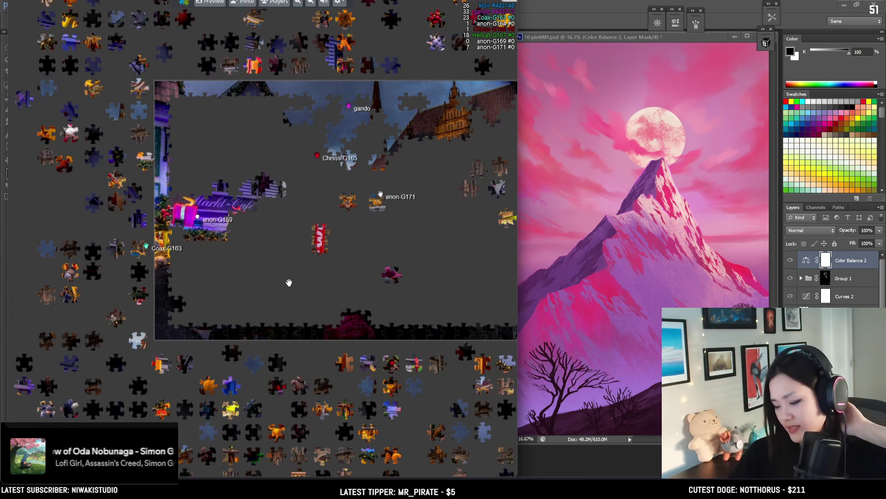
drag(289, 281, 285, 229)
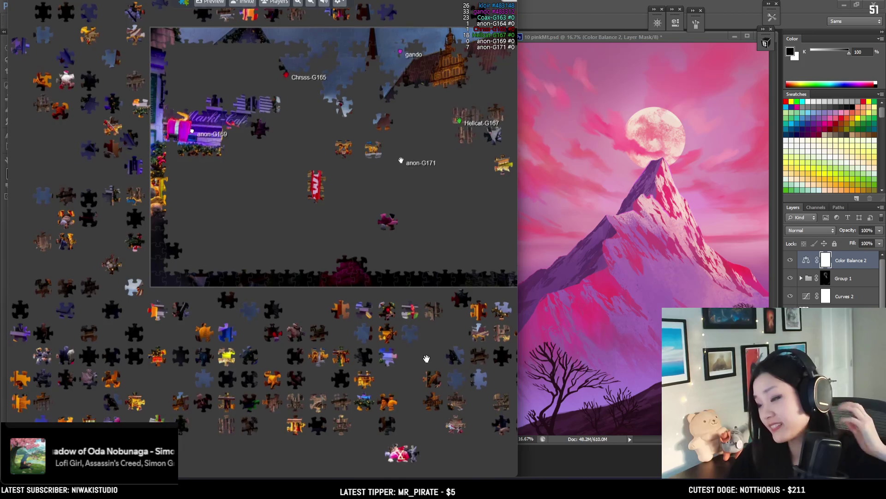
drag(385, 222, 288, 244)
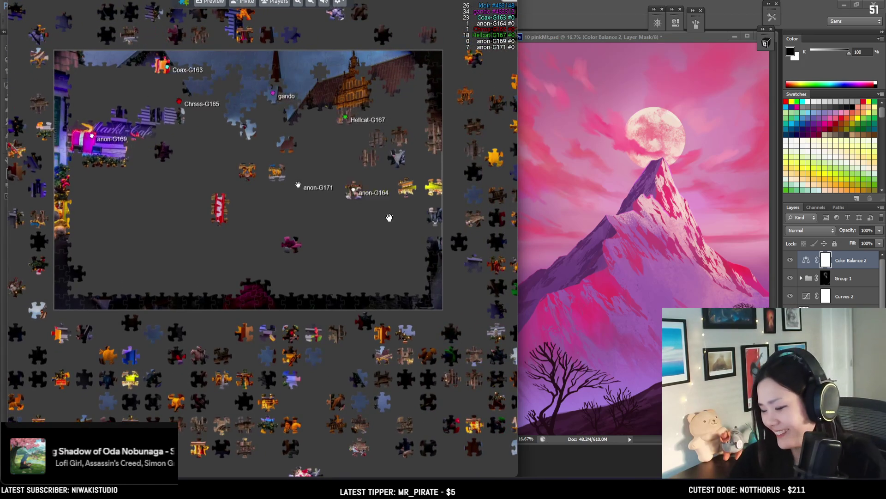
- Fit a blue piece into the sky area near the rooftops
scroll(289, 244, down, 3)
scroll(289, 245, down, 3)
scroll(263, 234, up, 3)
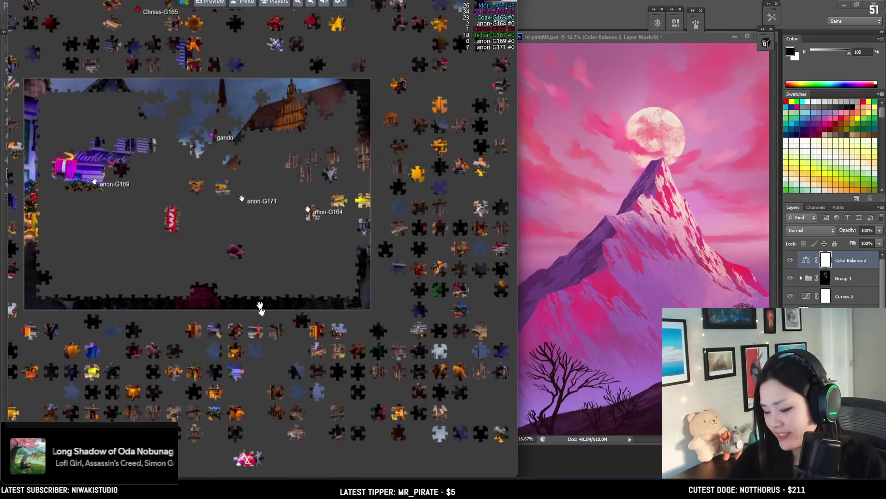
scroll(270, 358, up, 1)
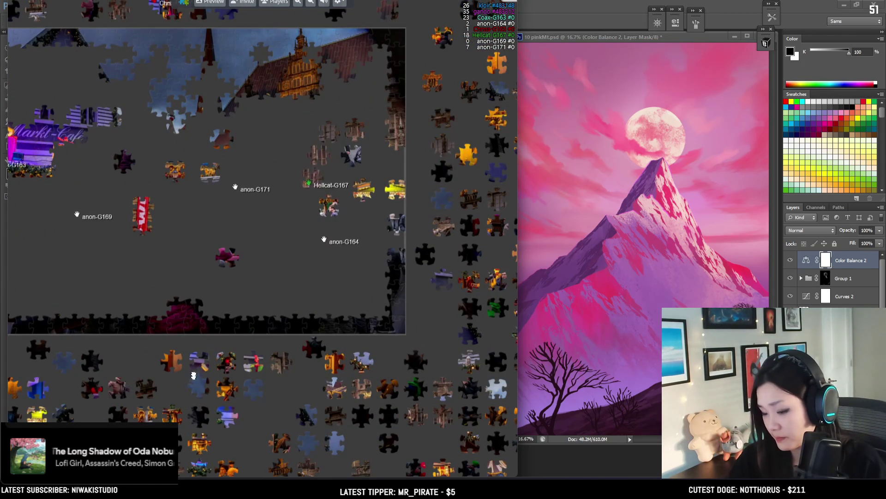
drag(193, 384, 195, 95)
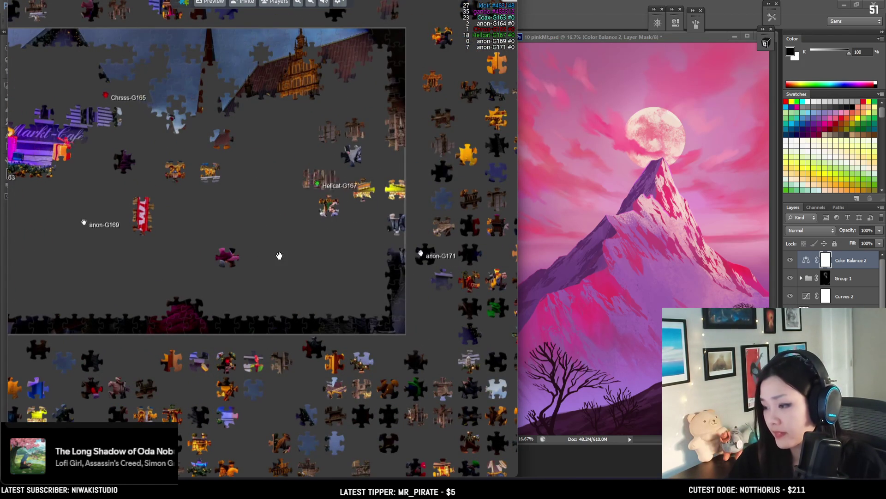
scroll(279, 255, down, 2)
scroll(279, 255, up, 2)
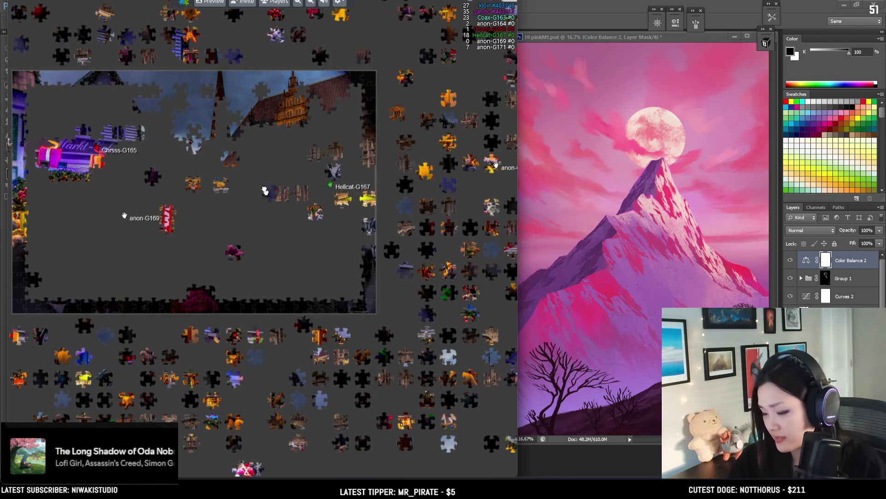
scroll(235, 156, up, 2)
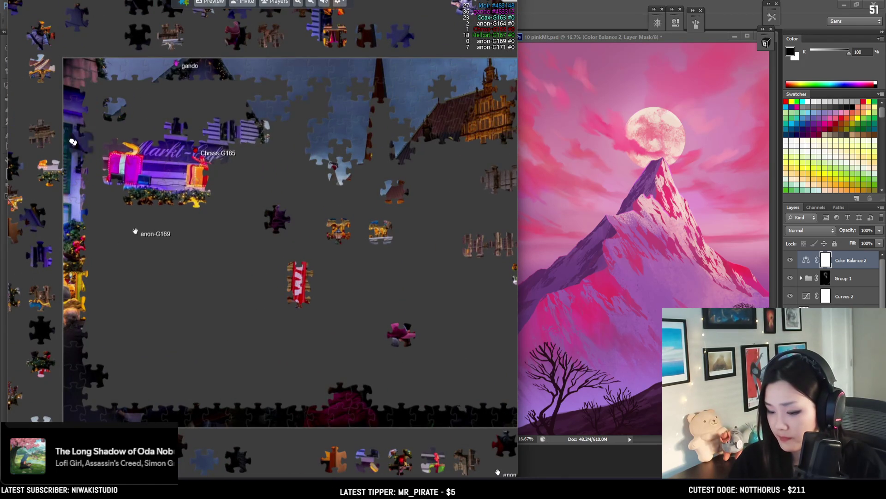
- Fit another sky piece in next to the building
drag(103, 33, 226, 107)
scroll(255, 100, down, 5)
scroll(359, 105, up, 2)
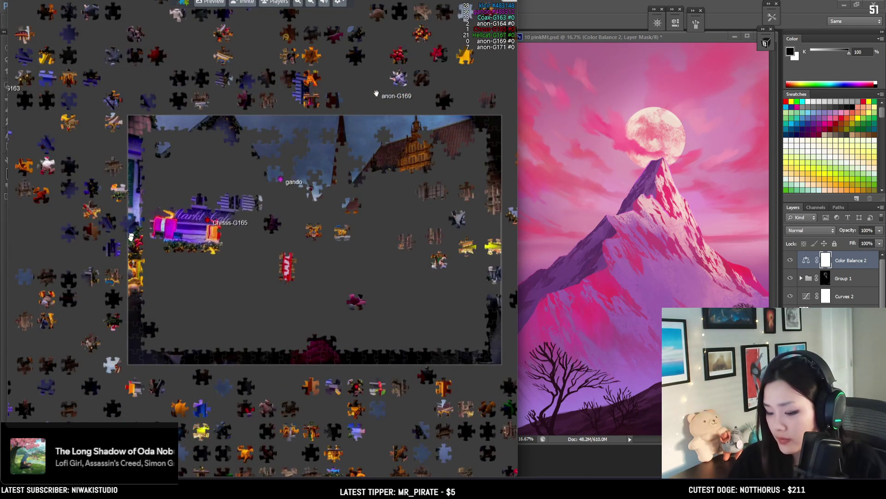
scroll(136, 223, up, 3)
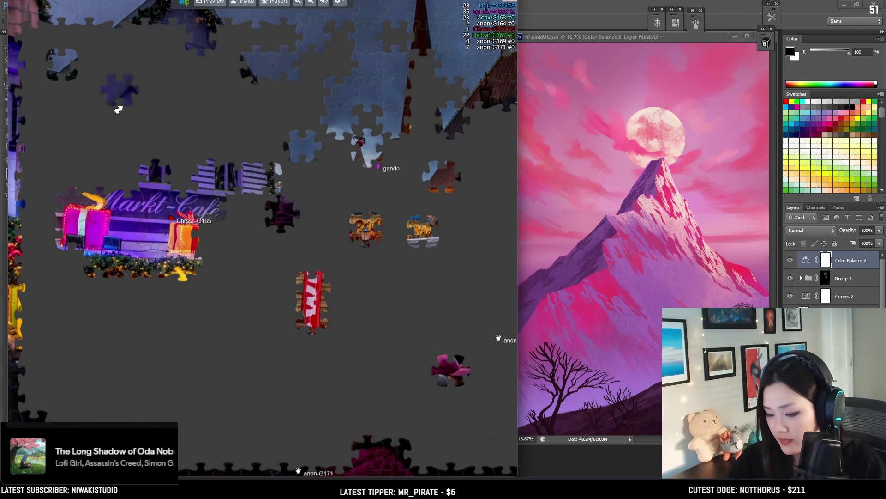
scroll(155, 140, down, 3)
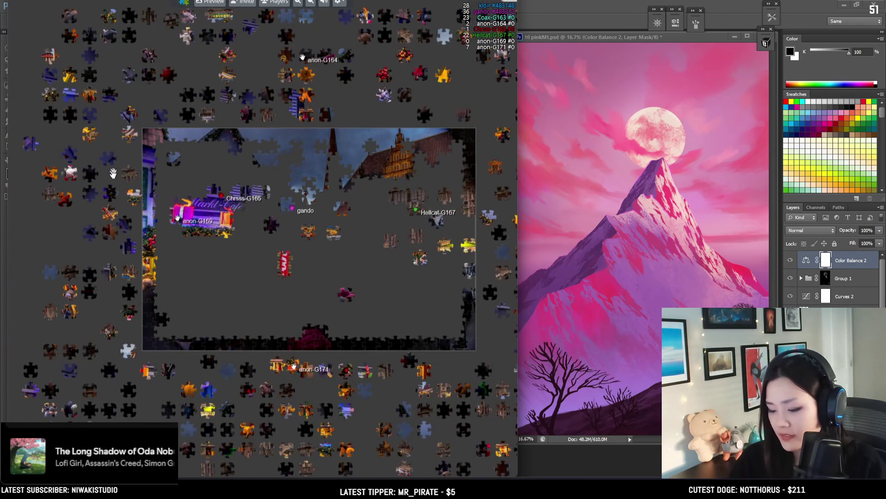
scroll(353, 314, up, 2)
scroll(453, 279, down, 3)
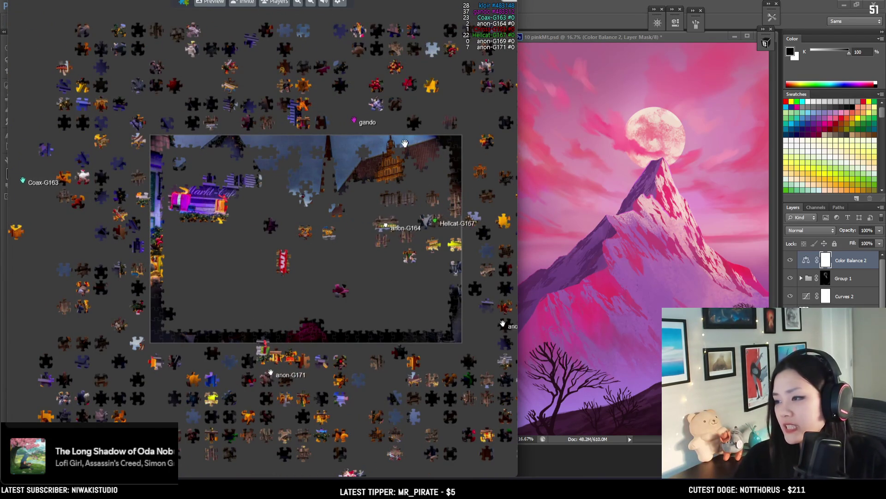
- Bring a dark piece onto the board and move it up near the top edge
drag(218, 261, 275, 279)
scroll(101, 254, up, 3)
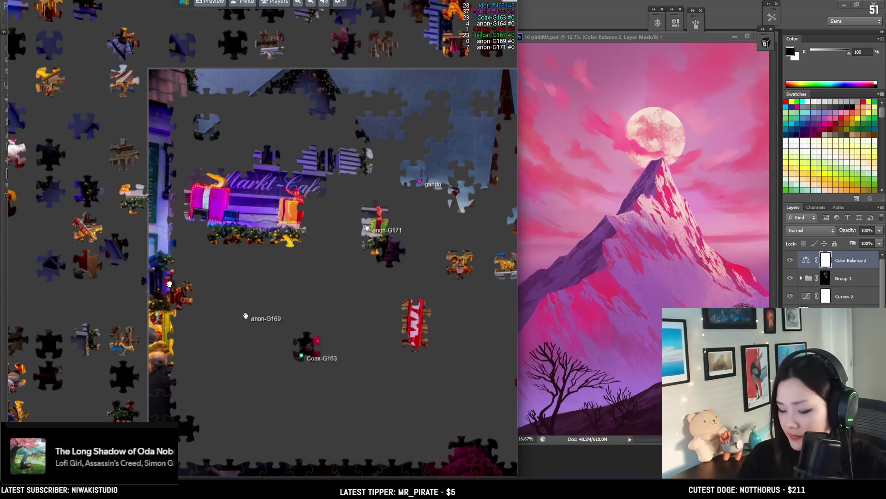
drag(88, 189, 293, 153)
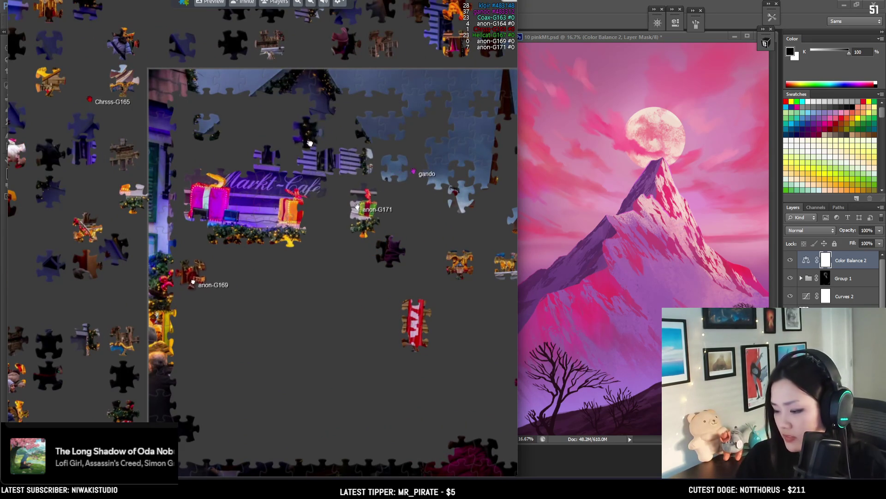
drag(293, 153, 294, 117)
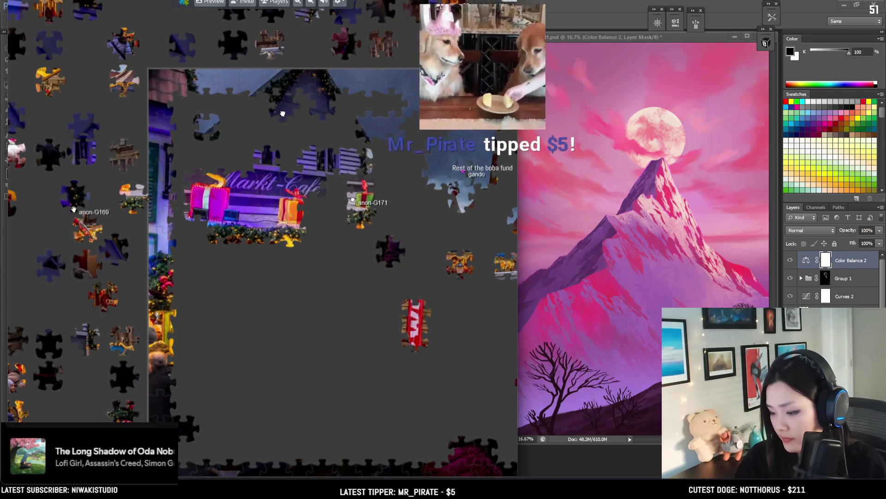
scroll(307, 143, down, 3)
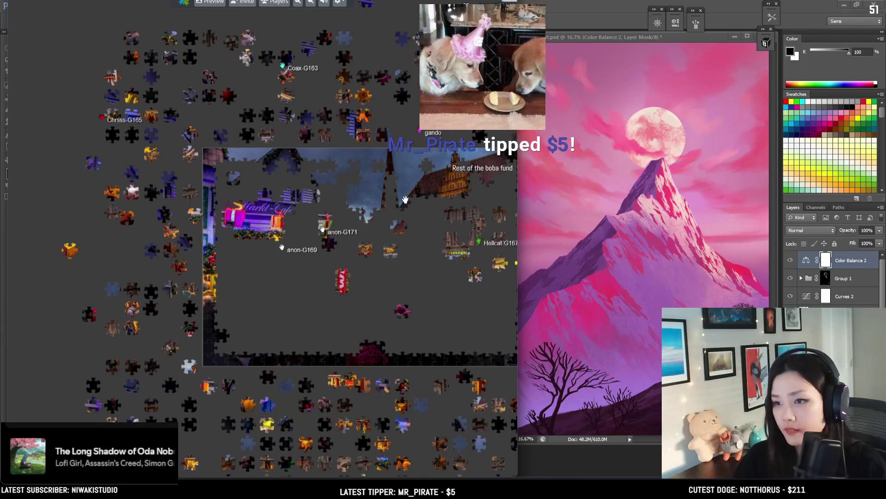
scroll(408, 198, up, 3)
scroll(408, 197, down, 3)
scroll(337, 272, up, 1)
scroll(337, 272, up, 1)
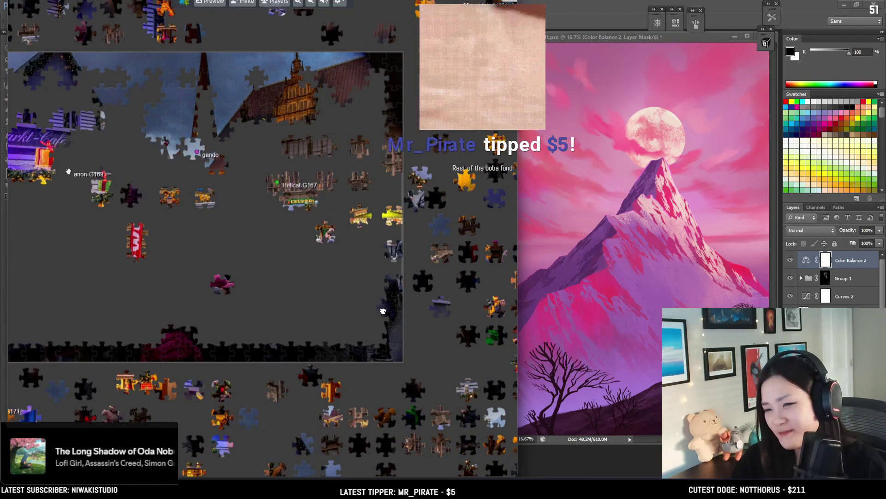
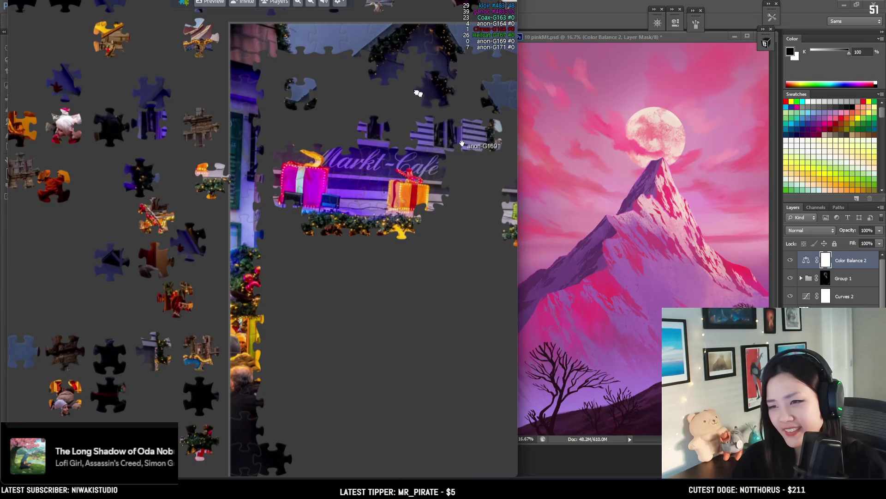
- Lower the string-lights piece and bring a dark tray piece onto the board
mouse_move(368, 84)
mouse_down()
mouse_move(369, 109)
mouse_move(367, 76)
mouse_up()
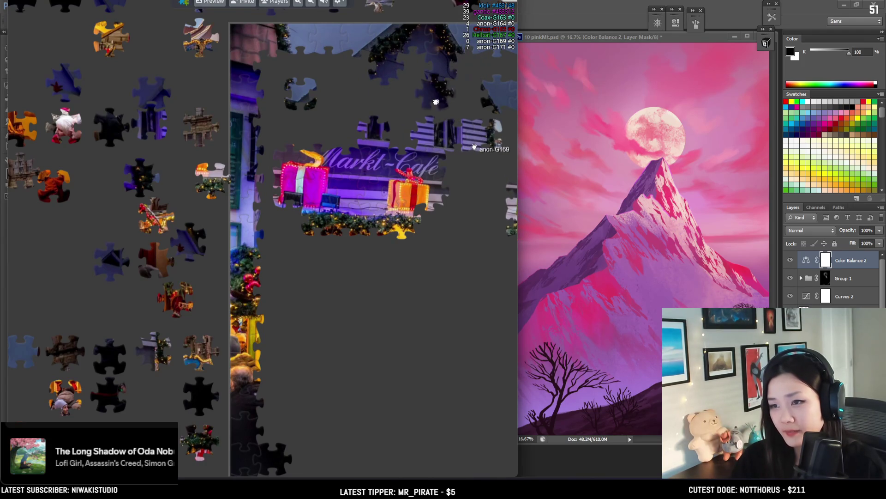
drag(451, 110, 487, 100)
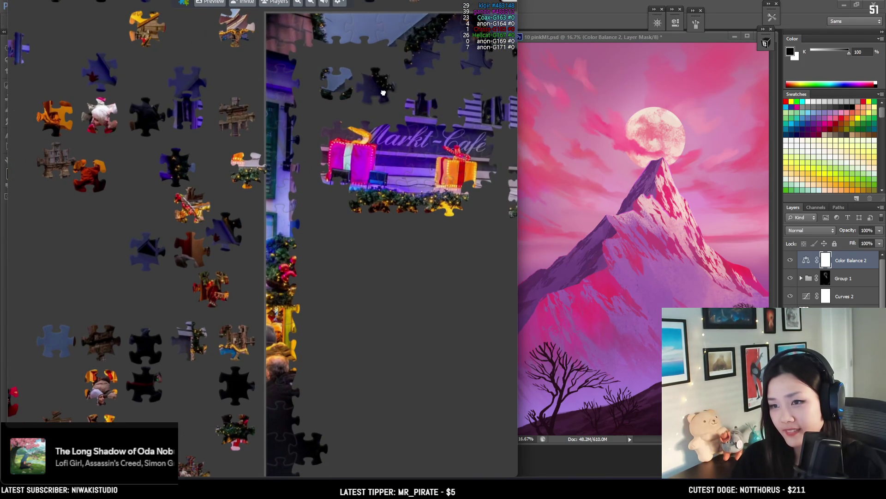
drag(372, 113, 255, 117)
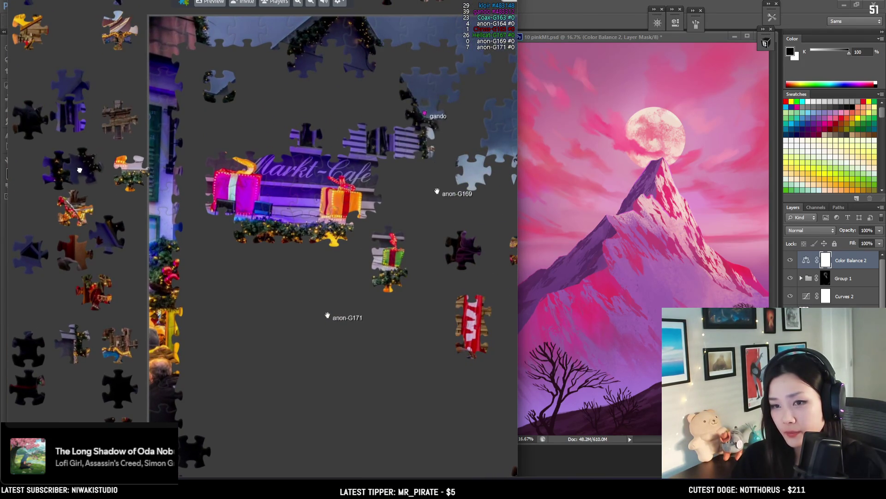
mouse_move(57, 171)
mouse_down()
mouse_move(89, 151)
mouse_move(255, 140)
mouse_move(333, 102)
mouse_move(380, 111)
mouse_up()
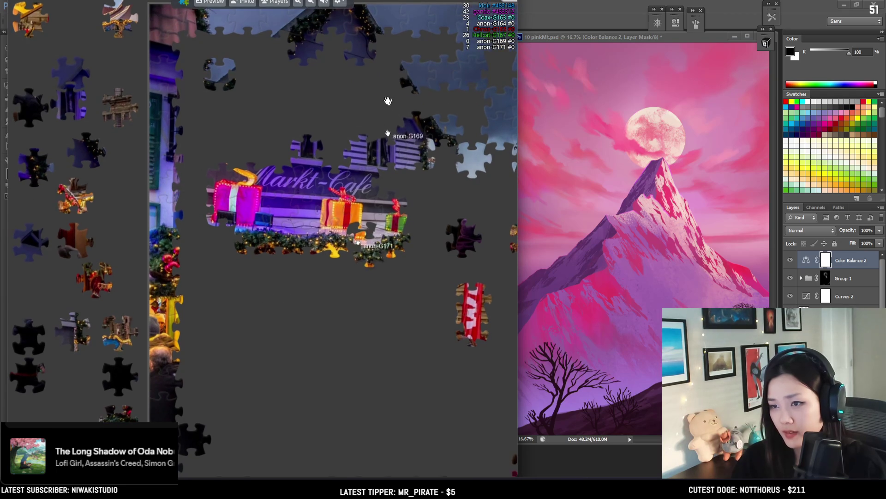
scroll(350, 212, down, 5)
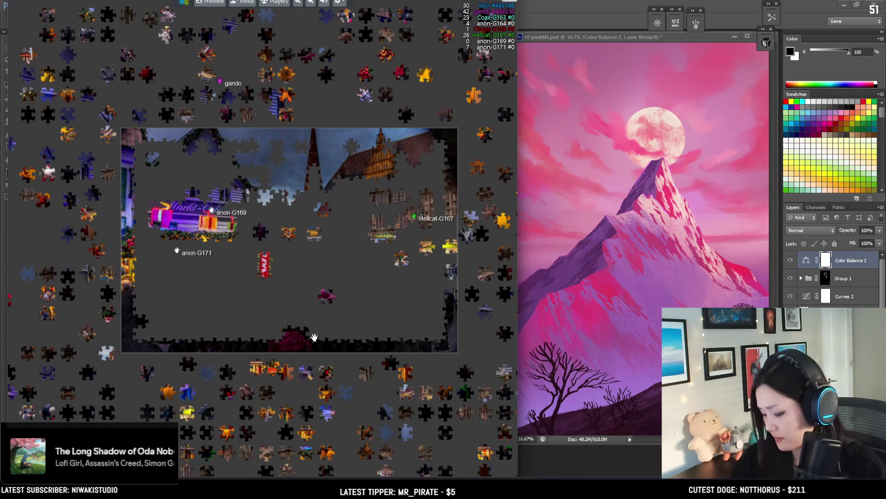
- Carry two black pieces to the board's far left edge near the bottom border
drag(375, 286, 281, 326)
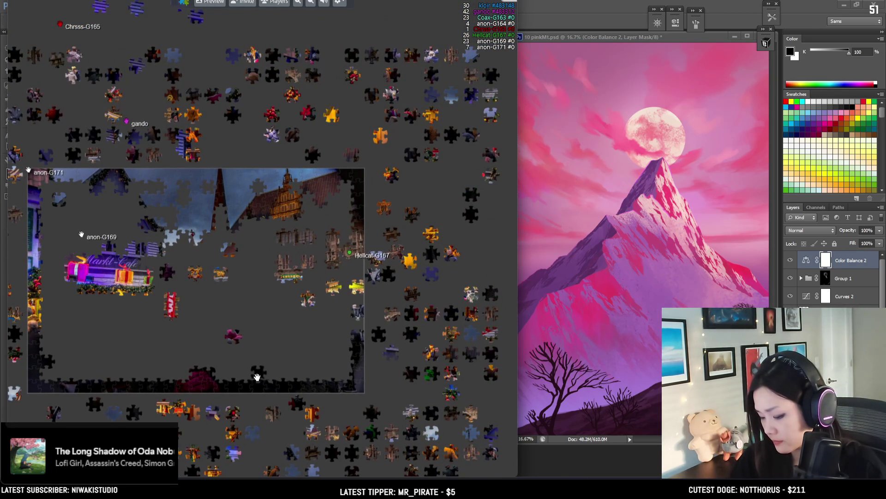
scroll(285, 235, up, 3)
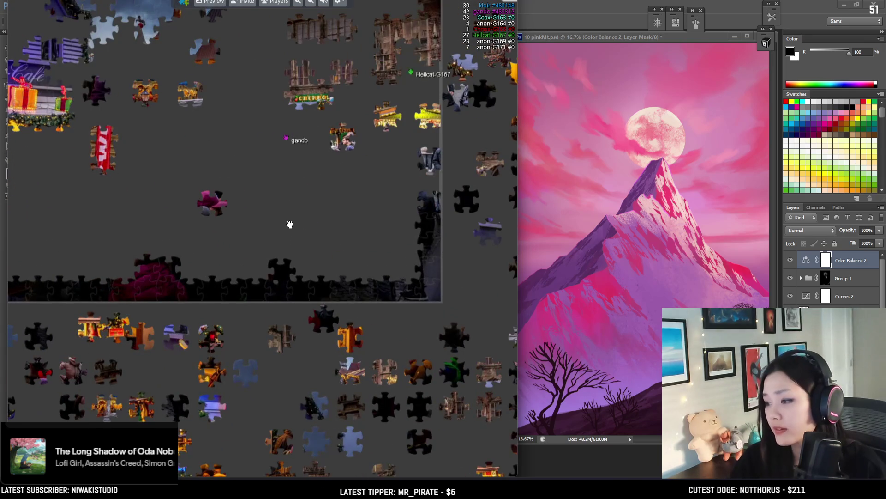
scroll(290, 228, up, 2)
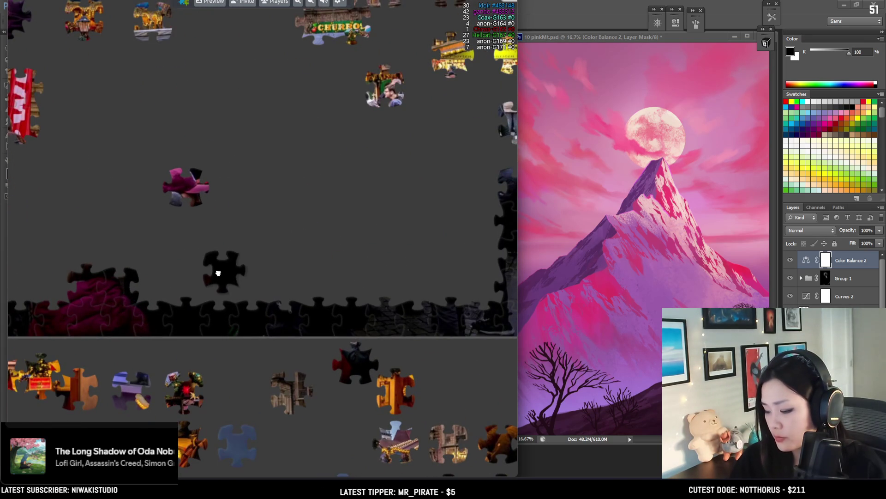
drag(266, 290, 215, 272)
drag(216, 212, 396, 238)
drag(395, 291, 115, 306)
drag(132, 225, 307, 258)
mouse_move(291, 323)
mouse_down()
mouse_move(50, 264)
mouse_move(81, 306)
mouse_move(156, 331)
mouse_move(153, 268)
mouse_up()
scroll(155, 331, down, 3)
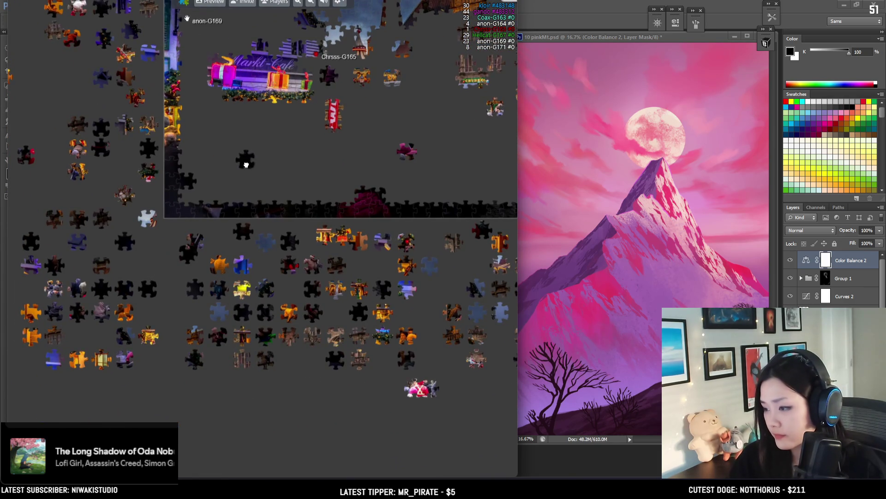
scroll(246, 163, up, 3)
- Fit a black piece against the bottom border row, sliding it right into place
drag(283, 97, 347, 219)
mouse_move(285, 216)
mouse_down()
mouse_move(212, 288)
mouse_move(322, 265)
mouse_up()
drag(392, 212, 192, 254)
mouse_move(125, 291)
mouse_down()
mouse_move(418, 295)
mouse_move(233, 324)
mouse_move(406, 314)
mouse_up()
scroll(392, 277, down, 3)
scroll(342, 268, down, 2)
scroll(358, 304, down, 1)
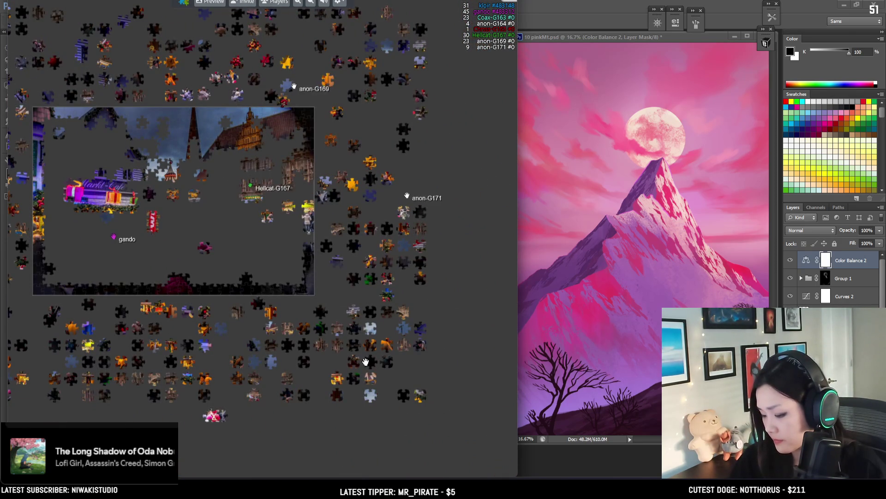
scroll(265, 297, up, 2)
scroll(248, 346, up, 2)
scroll(313, 293, up, 2)
- Move one black piece left along the bottom border and fit another into it
mouse_move(432, 308)
mouse_down()
mouse_move(194, 293)
mouse_move(174, 297)
mouse_move(158, 317)
mouse_move(209, 291)
mouse_move(320, 369)
mouse_up()
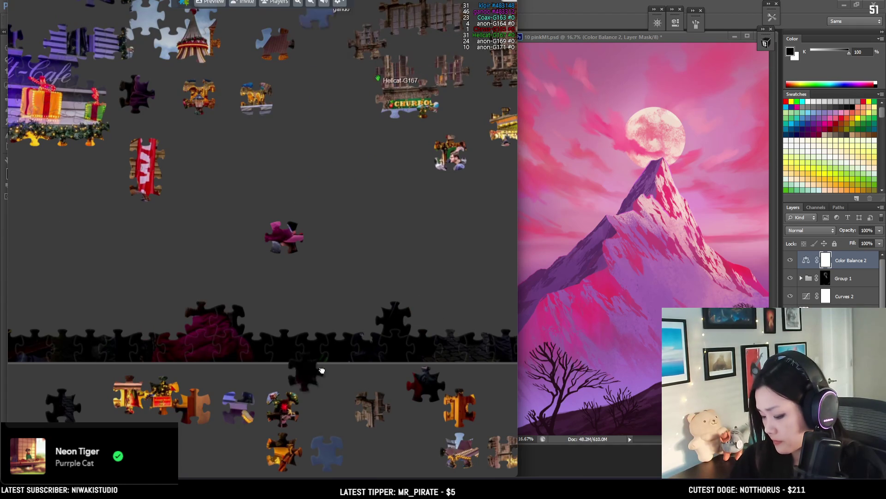
scroll(335, 384, down, 1)
scroll(307, 244, down, 1)
scroll(487, 213, down, 1)
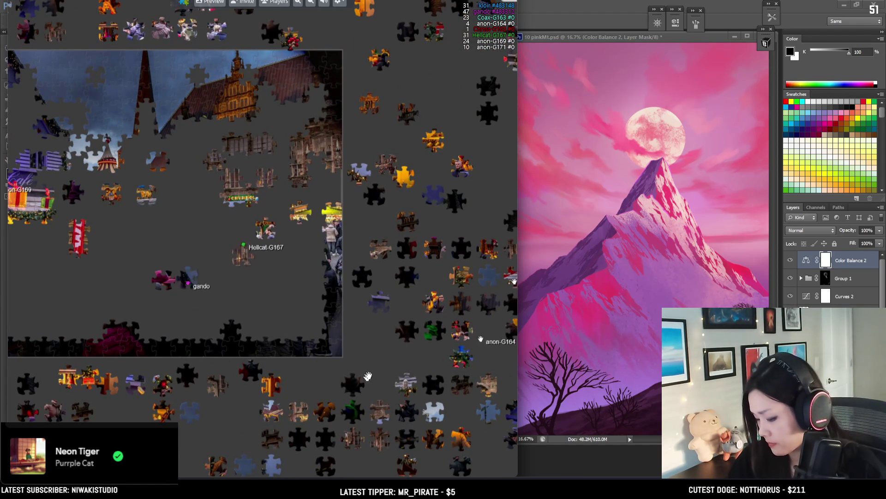
drag(363, 385, 434, 322)
scroll(273, 254, up, 3)
mouse_move(414, 372)
mouse_down()
mouse_move(273, 254)
mouse_move(276, 295)
mouse_move(236, 257)
mouse_move(65, 259)
mouse_up()
mouse_move(74, 296)
mouse_down()
mouse_move(418, 310)
mouse_move(172, 305)
mouse_move(113, 283)
mouse_move(415, 321)
mouse_up()
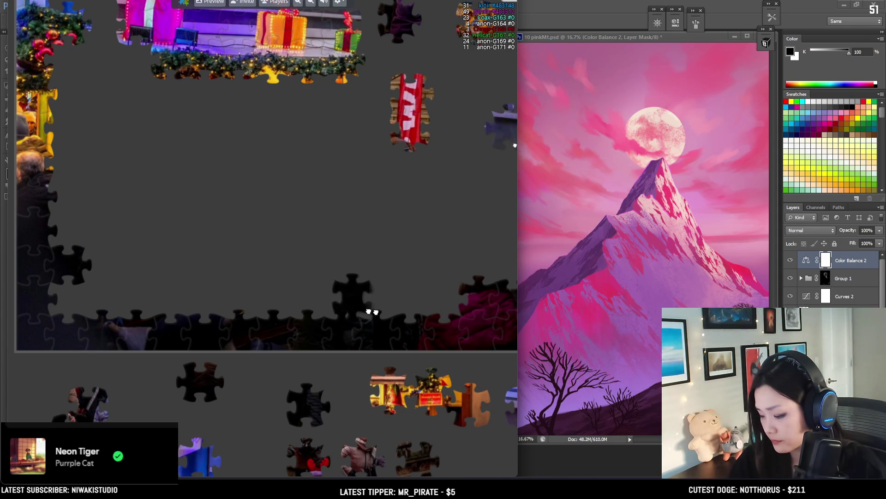
- Set a black piece aside in the lower-left tray and place another near the left border
drag(329, 356, 230, 423)
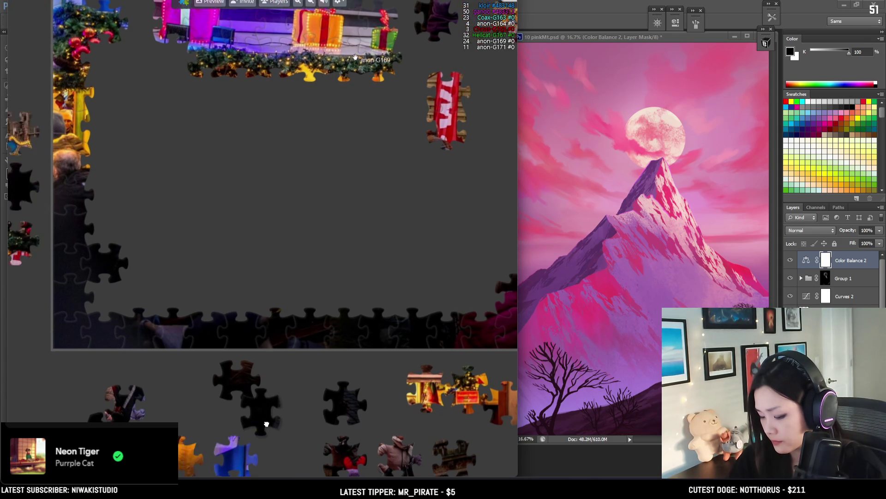
scroll(274, 285, down, 3)
mouse_move(147, 221)
mouse_down()
mouse_move(158, 262)
mouse_move(102, 214)
mouse_up()
scroll(152, 224, up, 3)
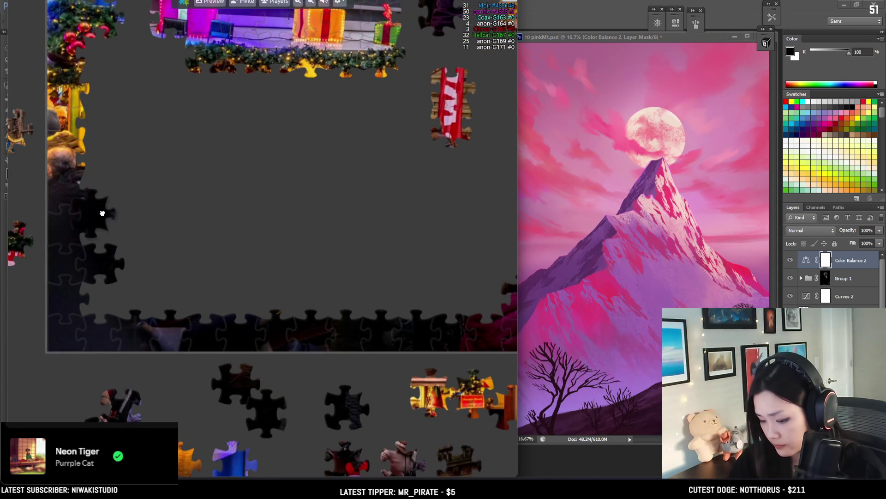
scroll(268, 235, down, 3)
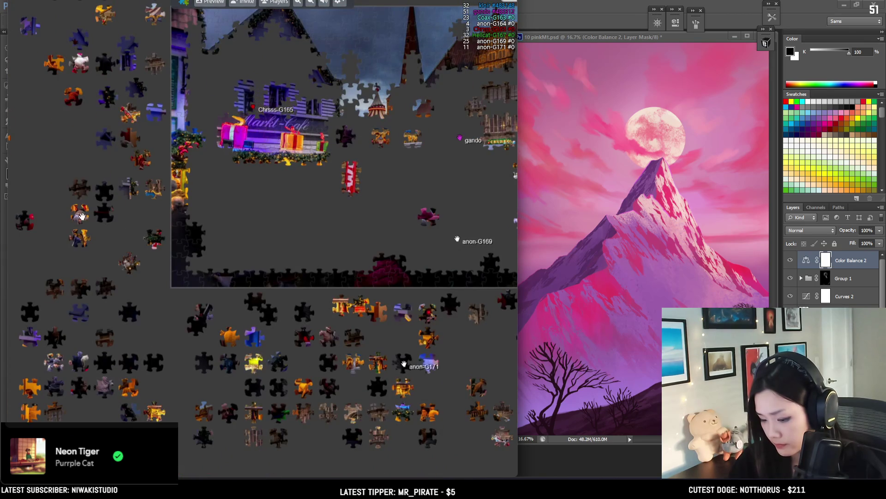
scroll(147, 260, up, 2)
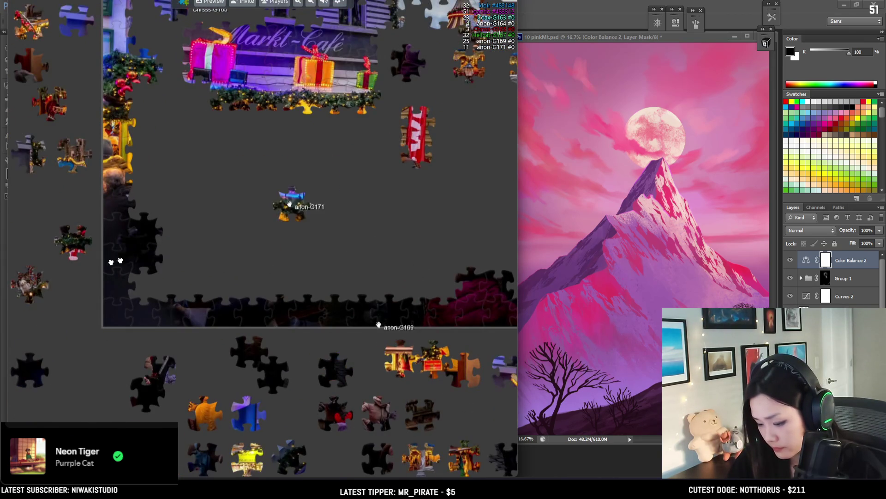
scroll(120, 277, down, 2)
scroll(259, 240, up, 2)
- Carry a black piece from the left border rightward along the bottom edge
drag(170, 258, 455, 302)
drag(458, 251, 90, 265)
drag(83, 314, 289, 313)
scroll(317, 307, down, 3)
scroll(354, 293, down, 2)
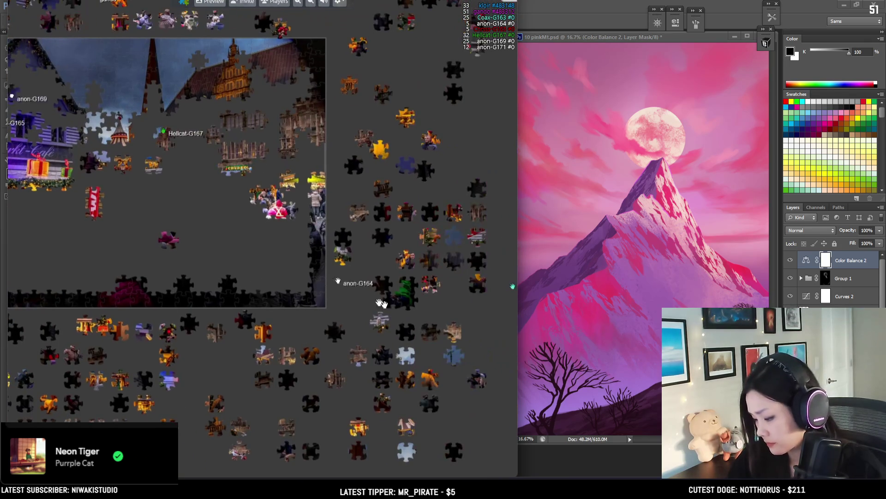
scroll(169, 321, up, 3)
drag(177, 319, 226, 373)
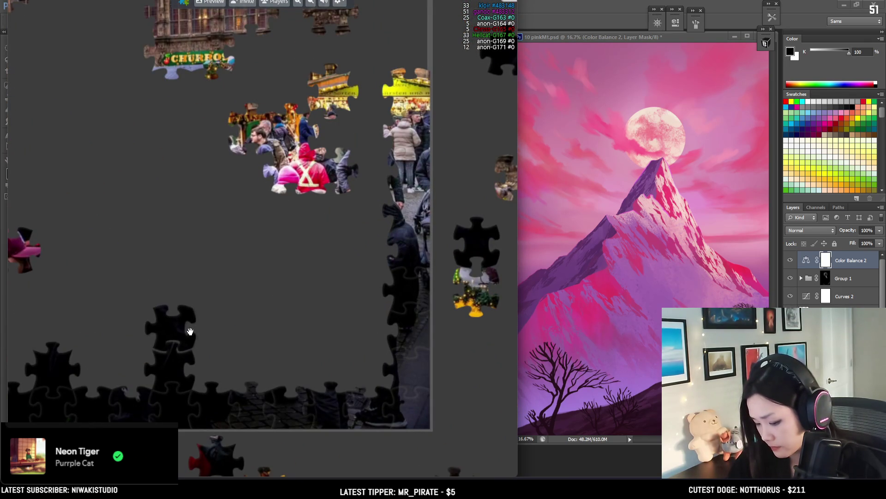
- Drop a black piece at the bottom edge and test it at several spots
scroll(310, 284, down, 2)
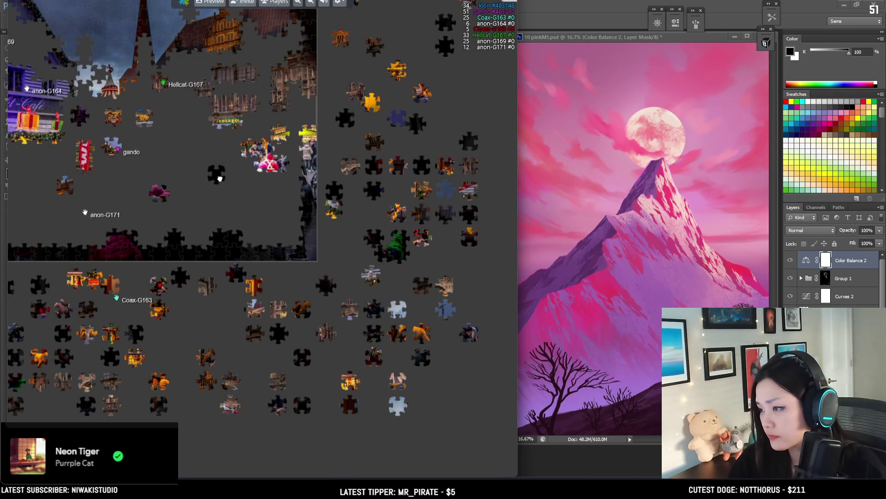
scroll(211, 176, up, 2)
drag(211, 176, 155, 241)
scroll(156, 194, up, 2)
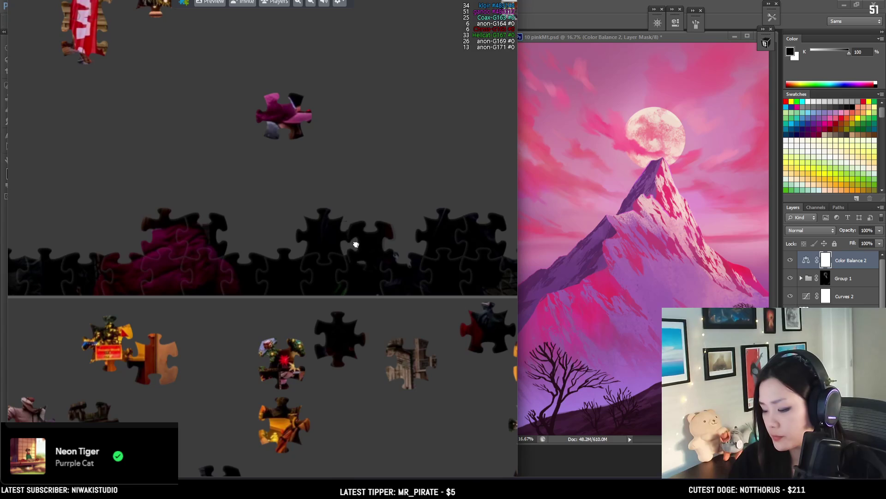
mouse_move(350, 244)
mouse_down()
mouse_move(318, 234)
mouse_move(433, 234)
mouse_move(118, 198)
mouse_up()
scroll(433, 233, down, 2)
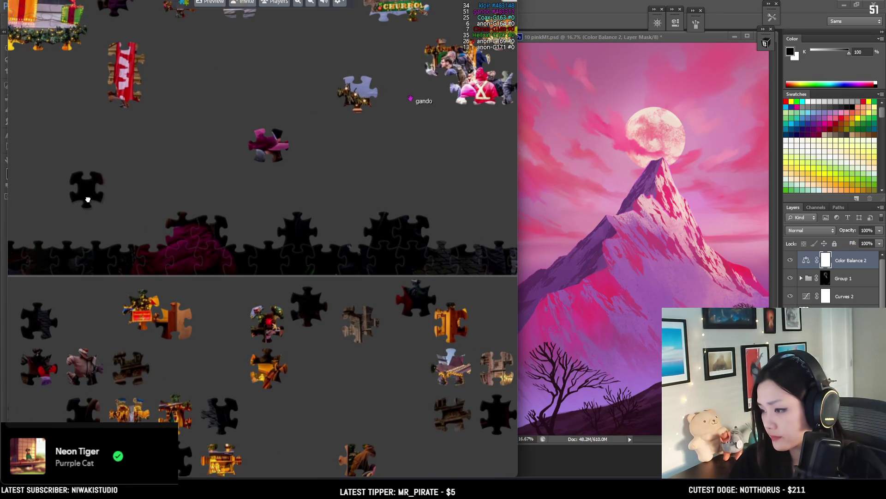
- Place black pieces near the bottom-right border and along the bottom row
drag(99, 179, 286, 138)
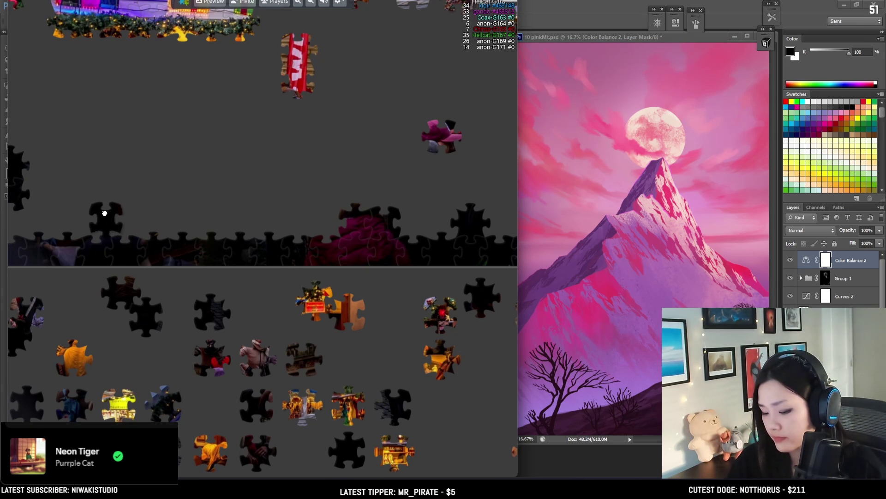
mouse_move(95, 213)
mouse_down()
mouse_move(193, 187)
mouse_move(197, 230)
mouse_up()
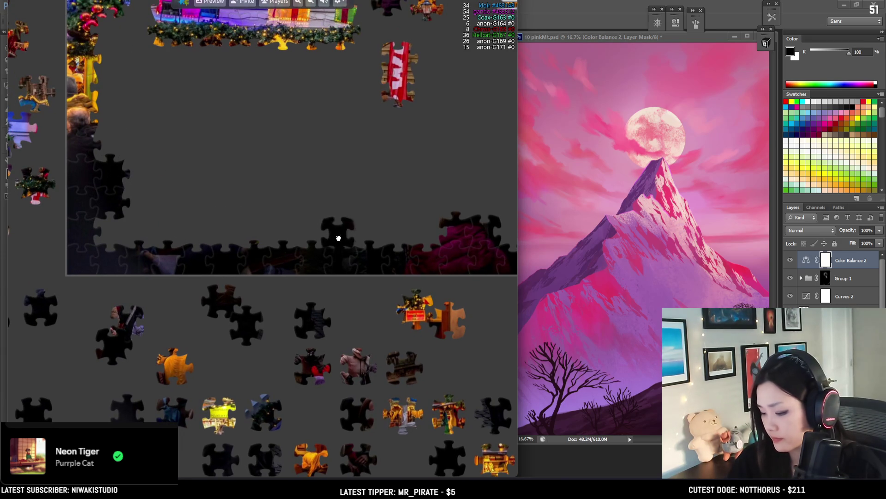
drag(347, 223, 157, 256)
drag(93, 283, 304, 257)
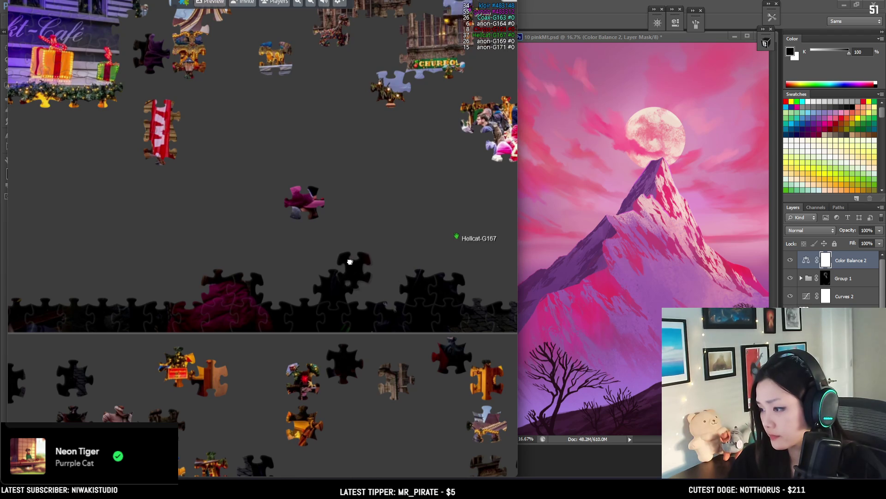
mouse_move(356, 261)
mouse_down()
mouse_move(447, 245)
mouse_move(218, 185)
mouse_up()
drag(255, 254, 150, 256)
mouse_move(85, 198)
mouse_down()
mouse_move(303, 229)
mouse_move(312, 242)
mouse_move(476, 258)
mouse_up()
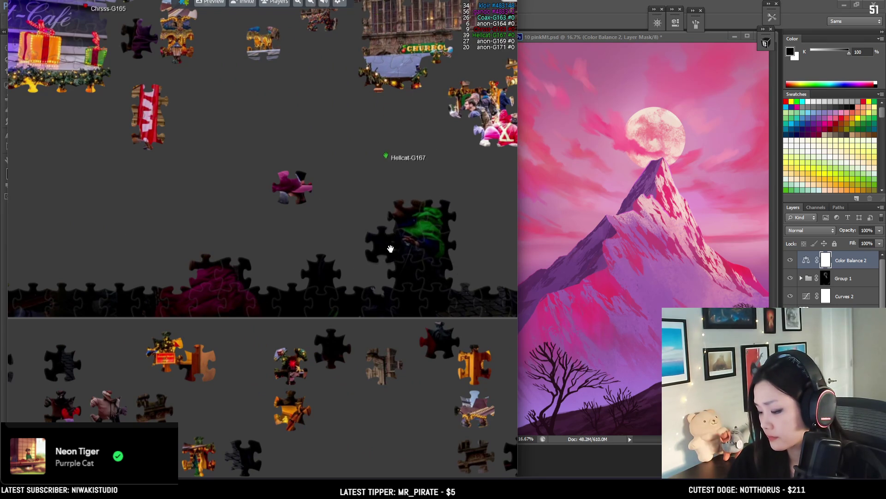
scroll(386, 251, down, 3)
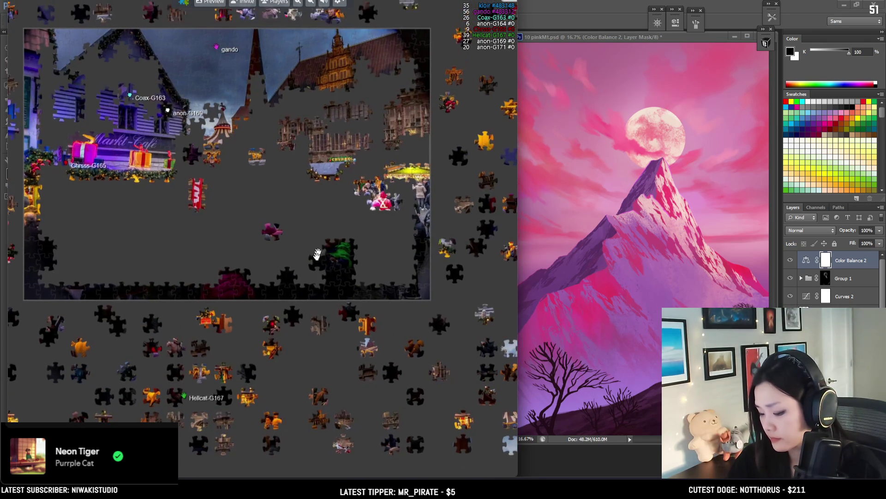
- Zoom into the upper-left of the board and set a blue piece aside above it
key(Up)
key(Left)
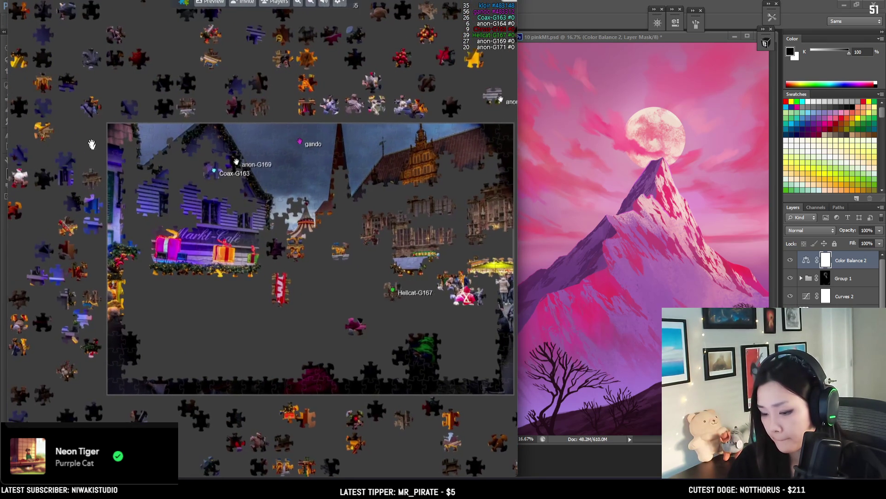
key(plus)
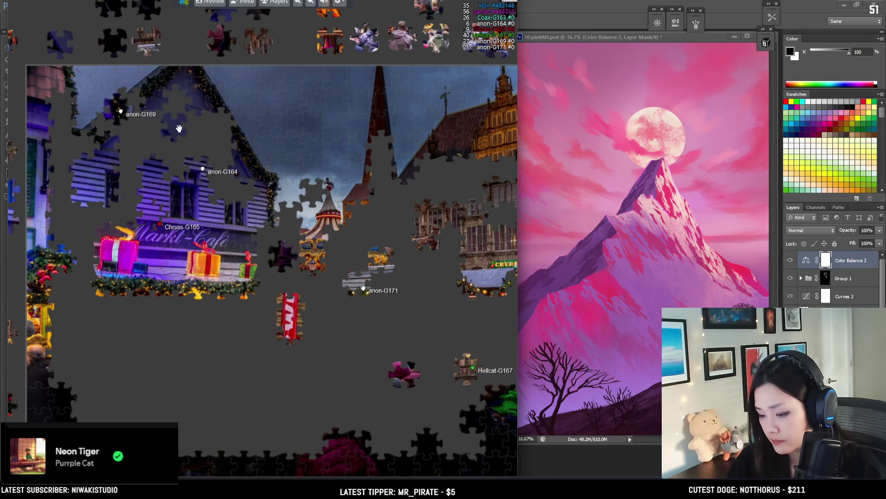
drag(136, 136, 89, 30)
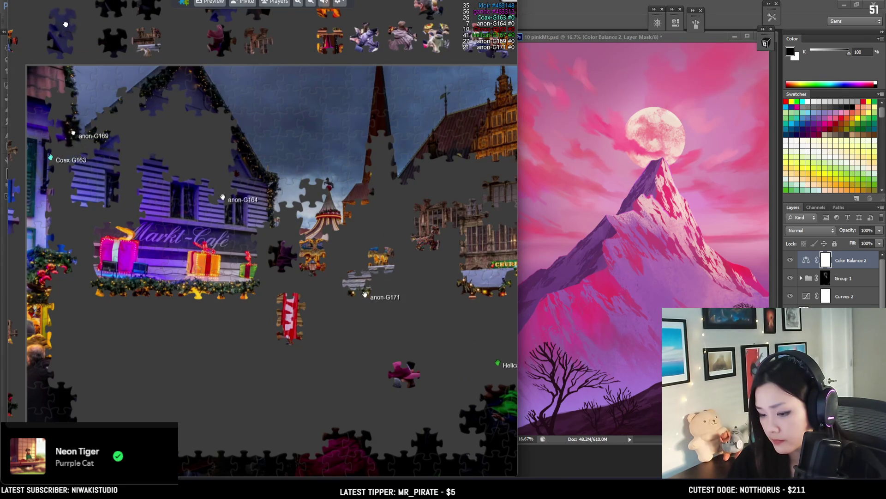
mouse_move(198, 142)
mouse_down()
mouse_move(322, 202)
mouse_move(331, 192)
mouse_up()
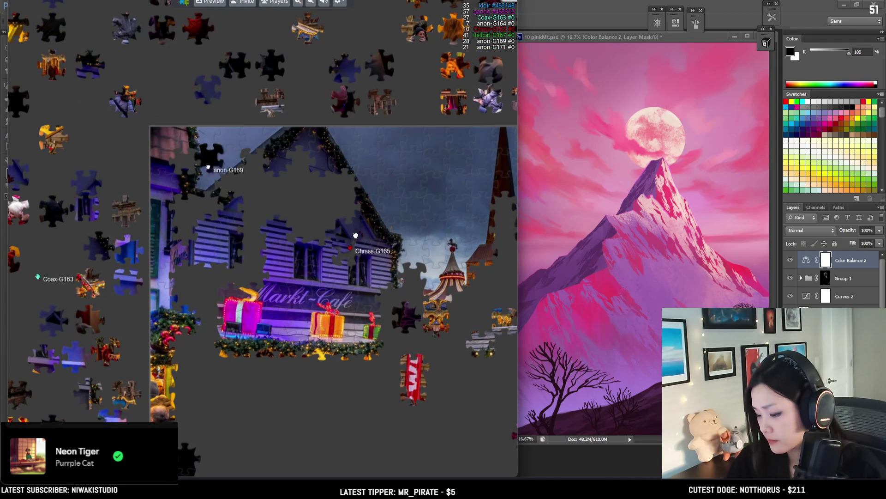
scroll(277, 254, down, 3)
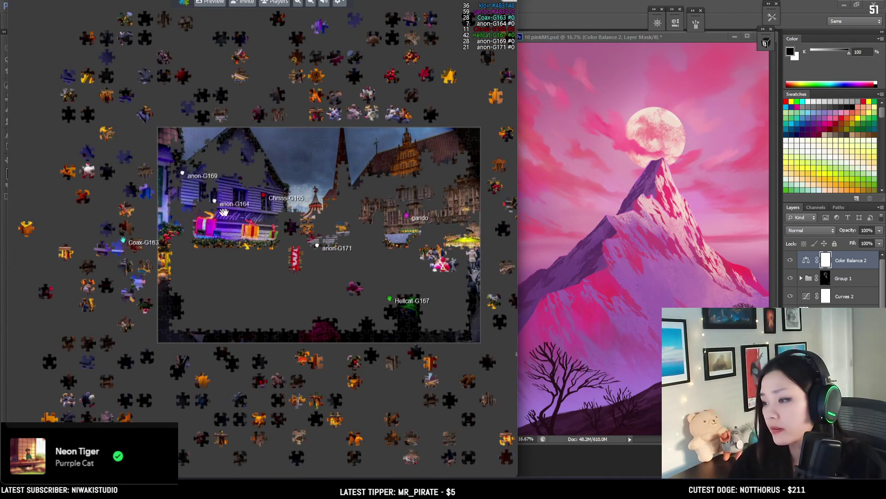
scroll(281, 194, up, 1)
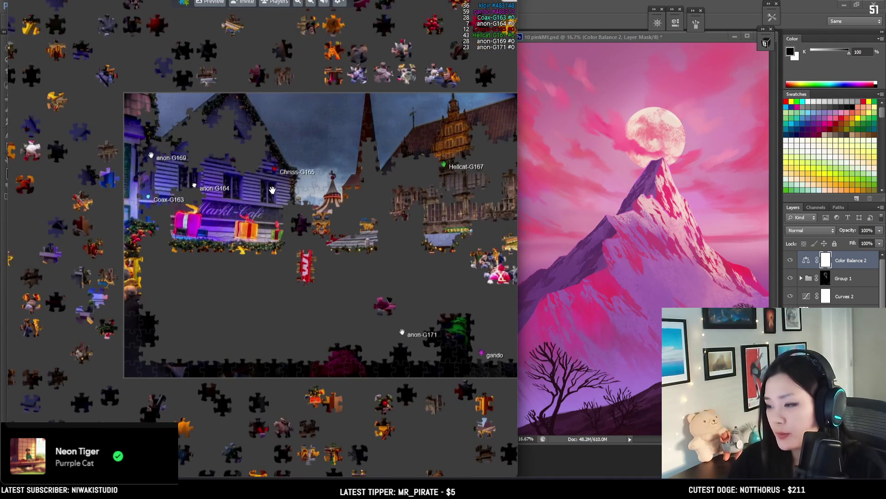
drag(75, 153, 114, 194)
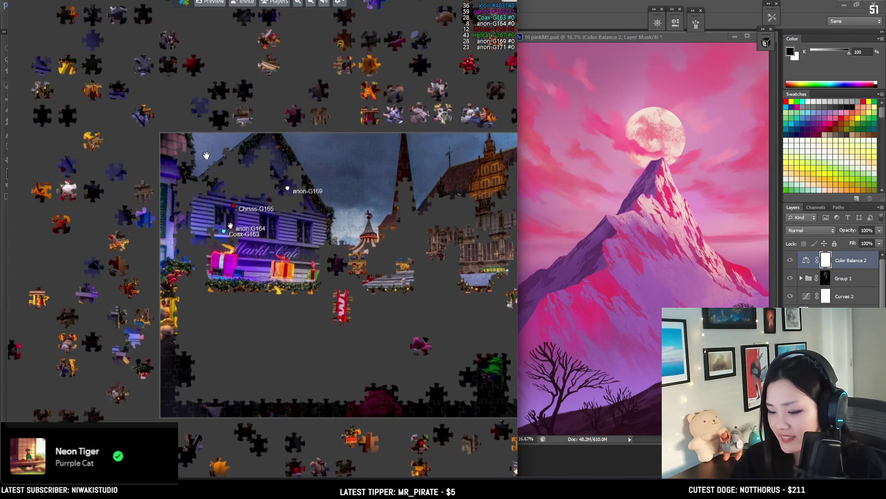
drag(243, 124, 100, 171)
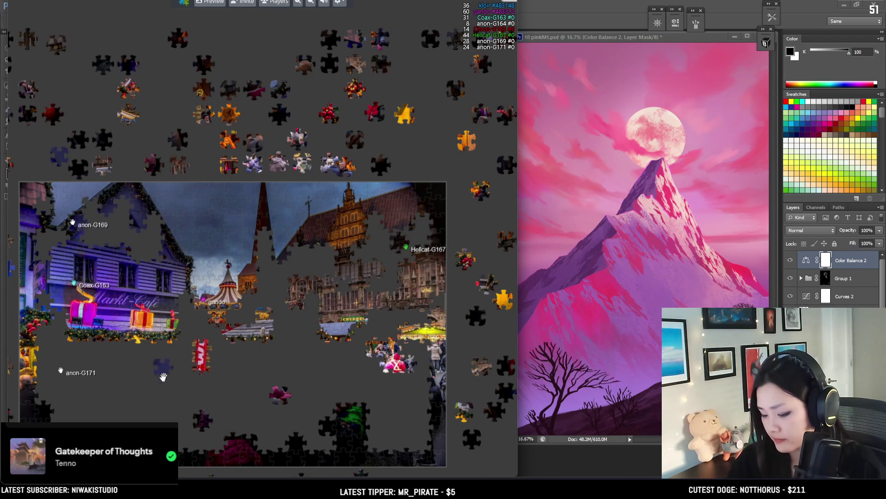
scroll(202, 226, up, 5)
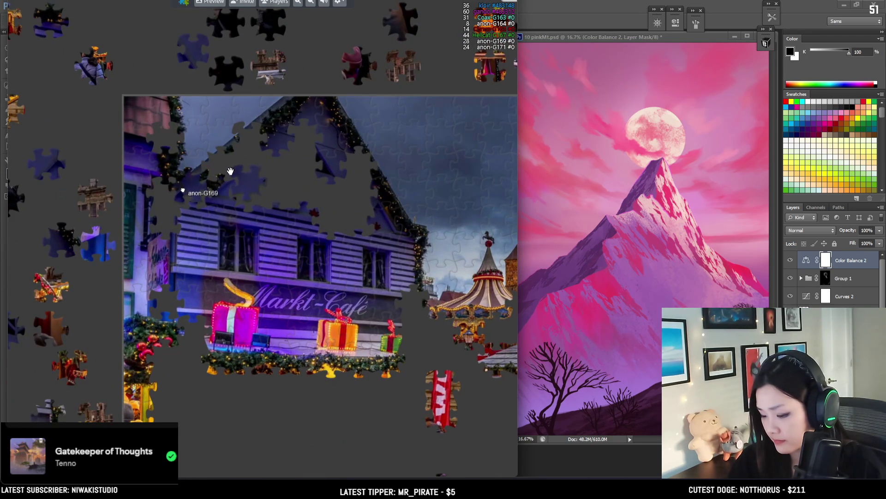
scroll(287, 172, down, 2)
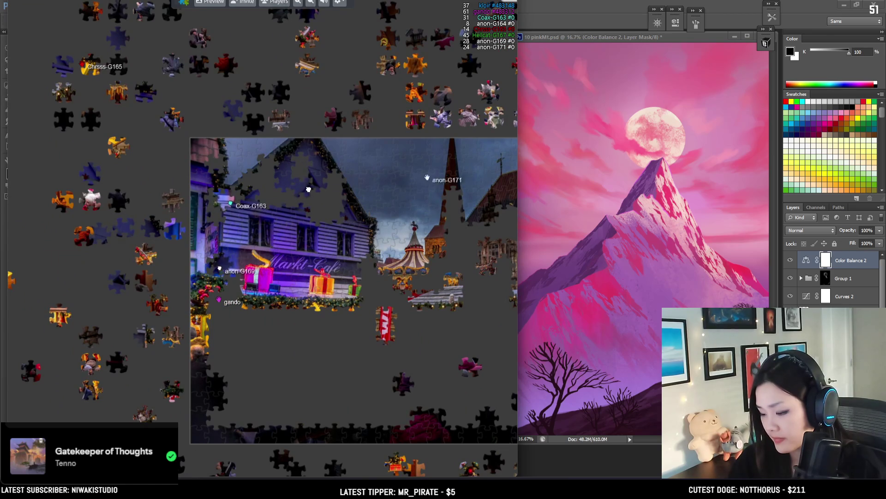
- Carry a dark piece across the board to the left border
drag(308, 189, 272, 192)
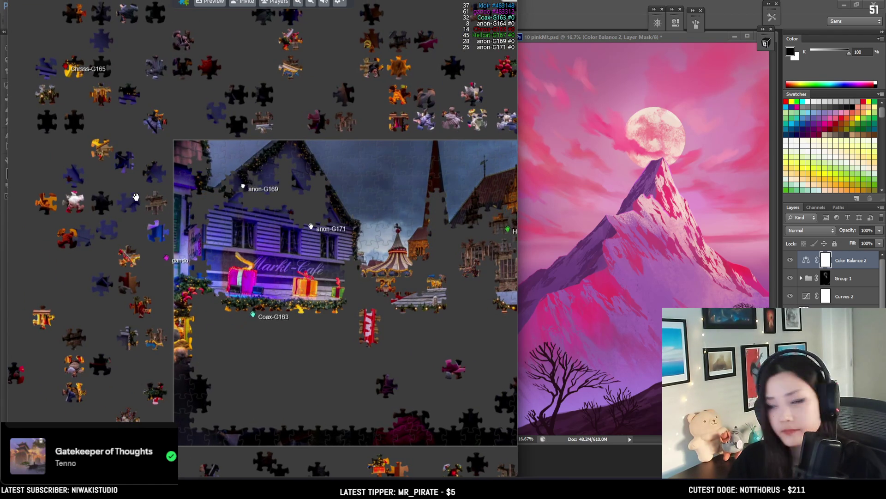
scroll(350, 259, down, 2)
scroll(379, 261, up, 1)
scroll(404, 264, up, 2)
scroll(151, 148, down, 2)
scroll(219, 162, up, 2)
scroll(220, 162, down, 2)
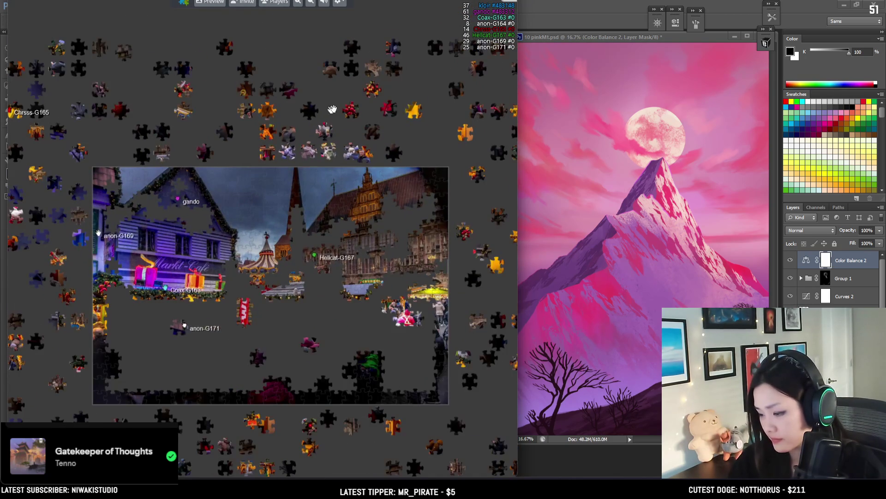
scroll(257, 234, up, 1)
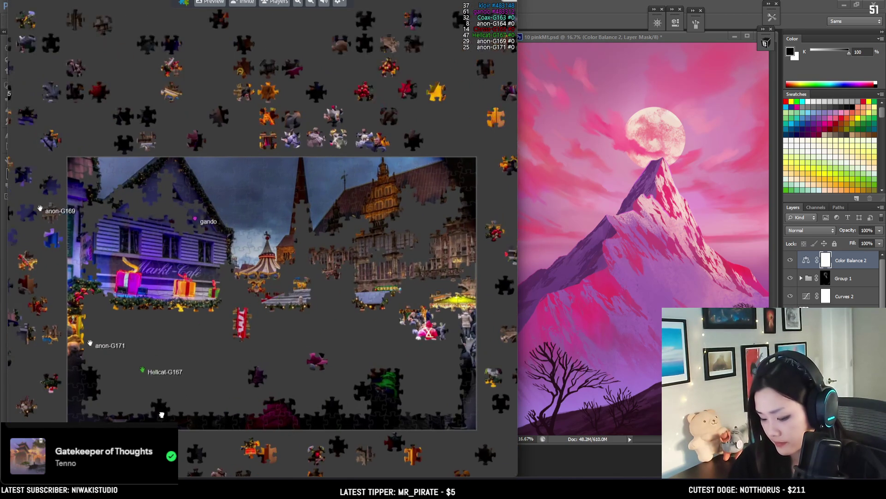
scroll(237, 297, up, 3)
mouse_move(205, 337)
mouse_down()
mouse_move(82, 312)
mouse_move(456, 297)
mouse_move(196, 298)
mouse_up()
drag(312, 337, 214, 341)
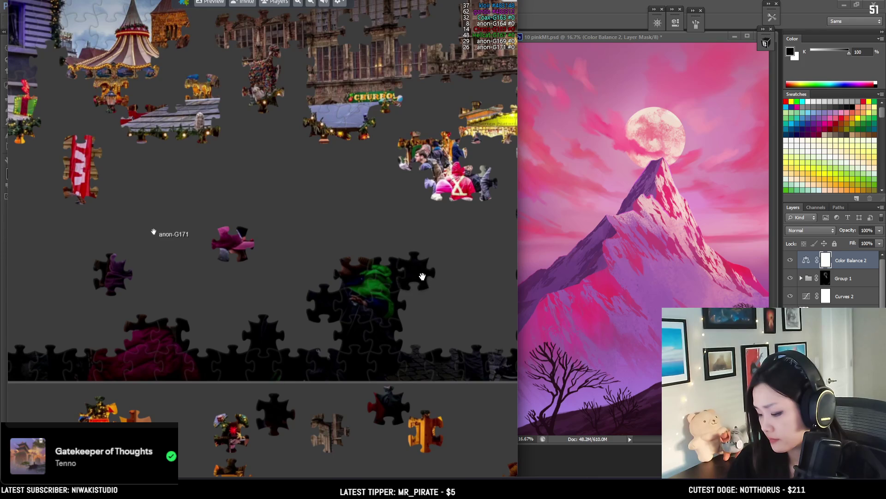
drag(429, 322, 30, 311)
mouse_move(170, 289)
mouse_down()
mouse_move(212, 285)
mouse_move(193, 338)
mouse_up()
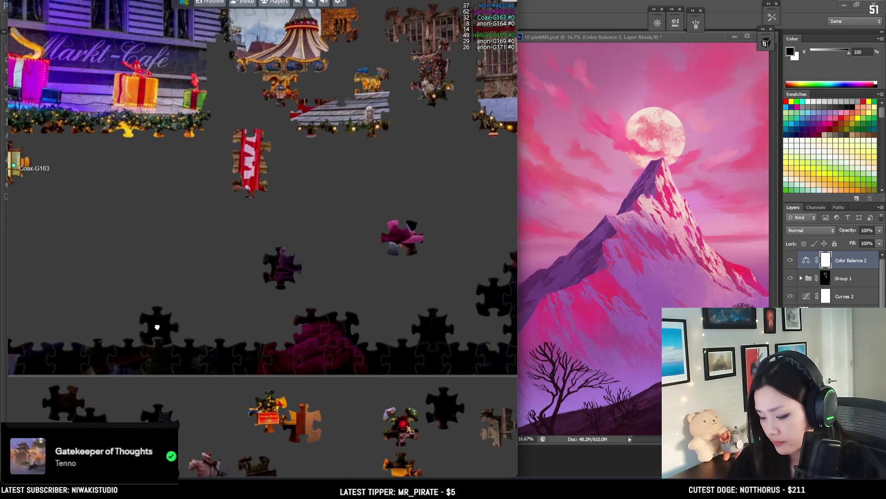
scroll(193, 338, down, 3)
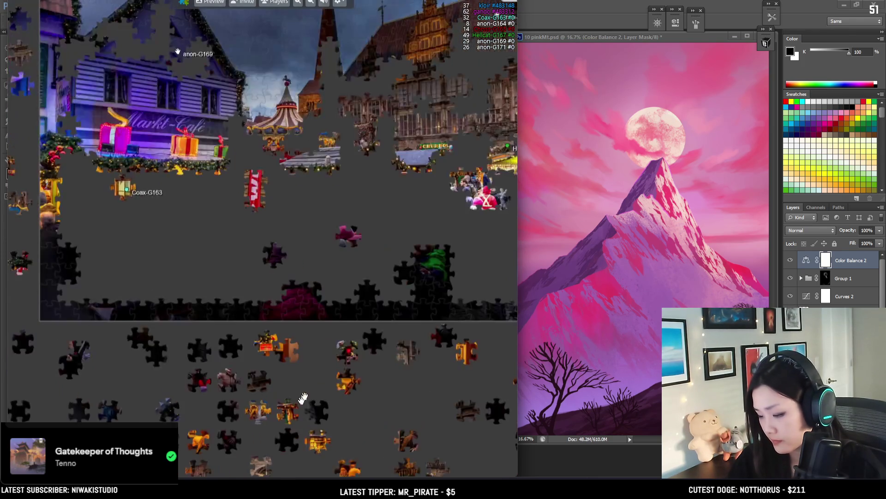
scroll(364, 285, up, 2)
scroll(454, 208, down, 3)
scroll(326, 141, up, 2)
scroll(326, 141, up, 1)
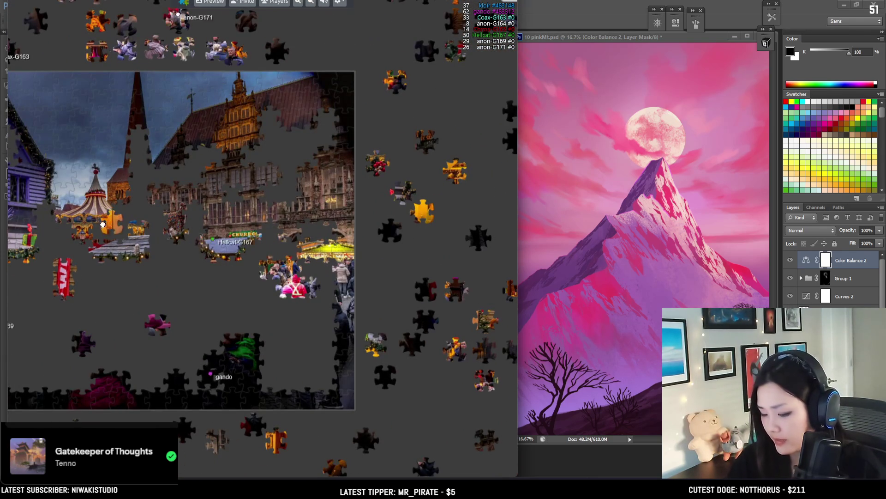
- Move an orange piece and another loose piece to the pile beside the board
drag(374, 25, 441, 113)
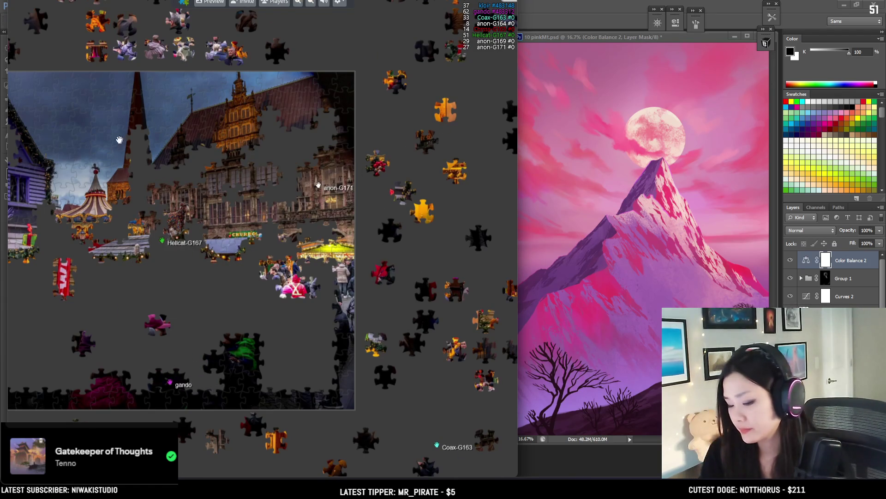
drag(127, 138, 310, 193)
drag(186, 150, 382, 340)
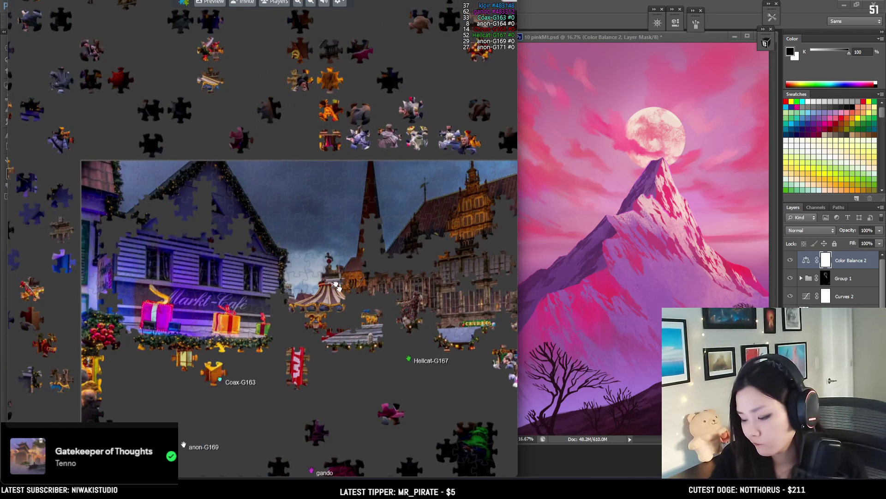
scroll(401, 353, up, 3)
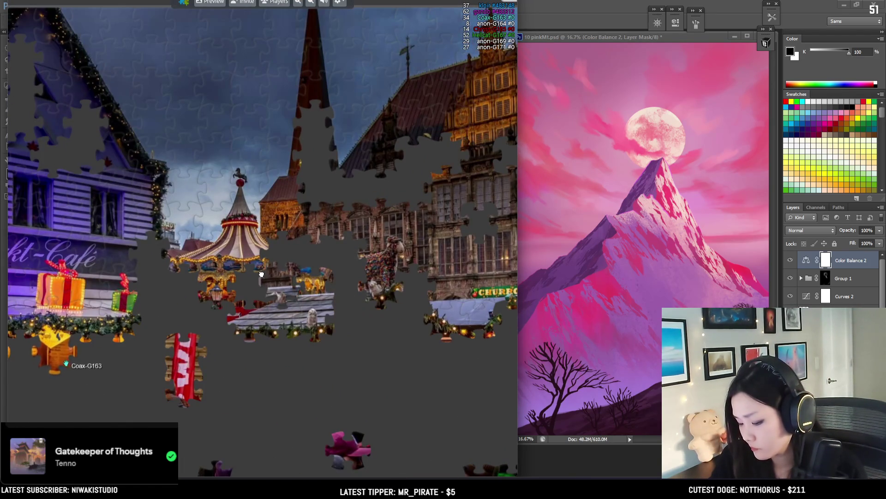
scroll(347, 303, down, 3)
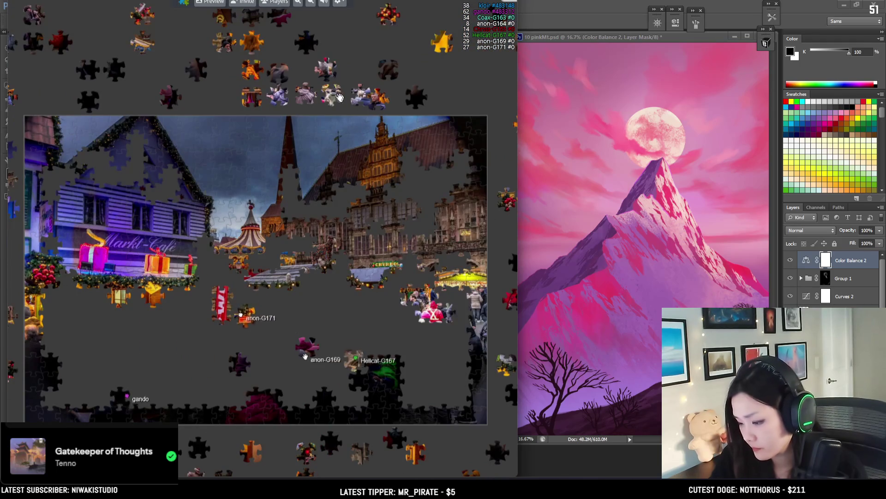
scroll(267, 203, up, 2)
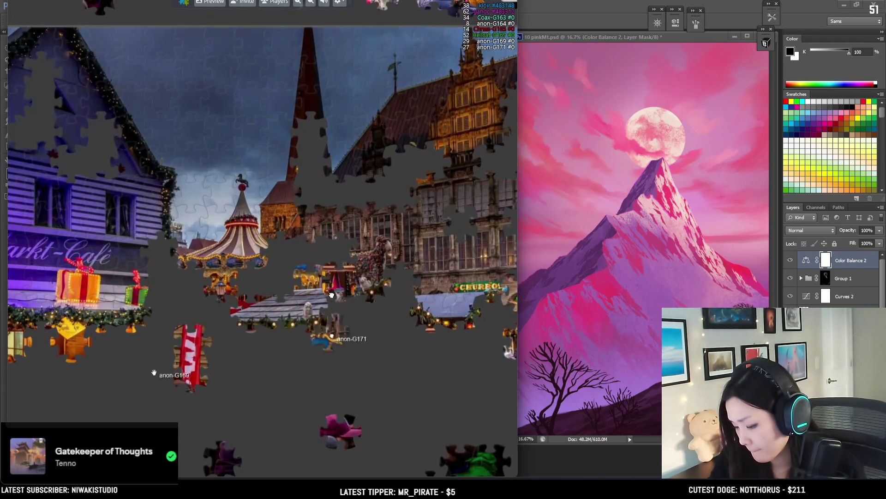
- Bring the red garland piece to the board's left and join a yellow lantern piece to it
mouse_move(385, 351)
mouse_down()
mouse_move(302, 345)
mouse_move(452, 275)
mouse_up()
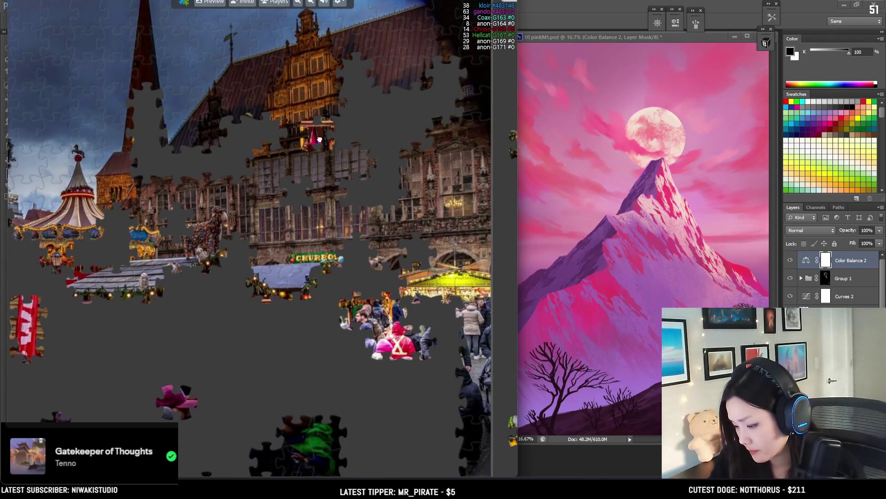
mouse_move(403, 167)
mouse_down()
mouse_move(80, 252)
mouse_move(290, 320)
mouse_up()
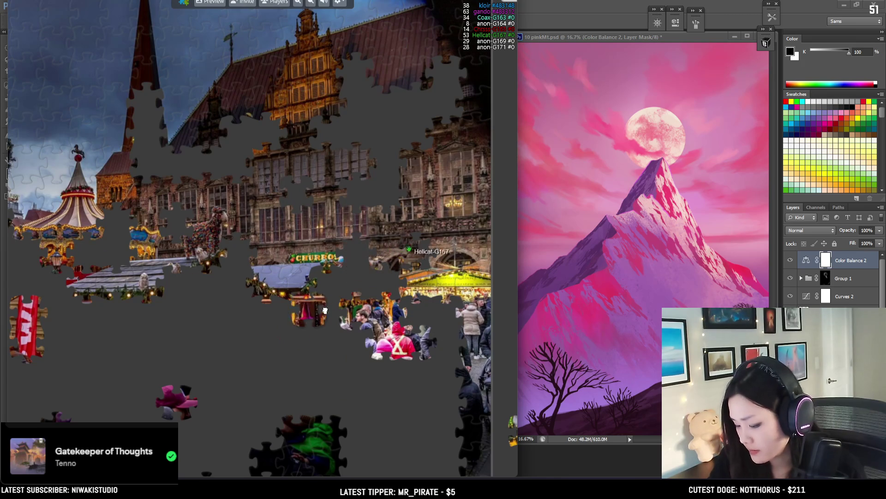
scroll(286, 321, down, 3)
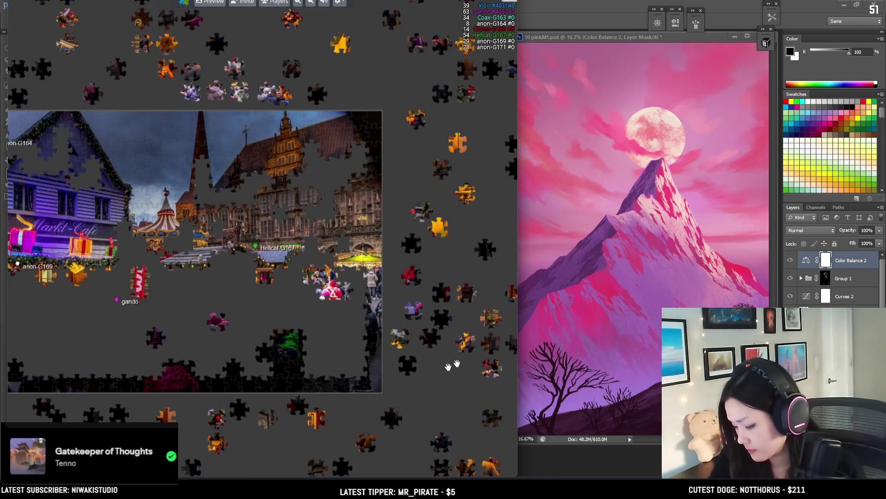
drag(456, 364, 473, 266)
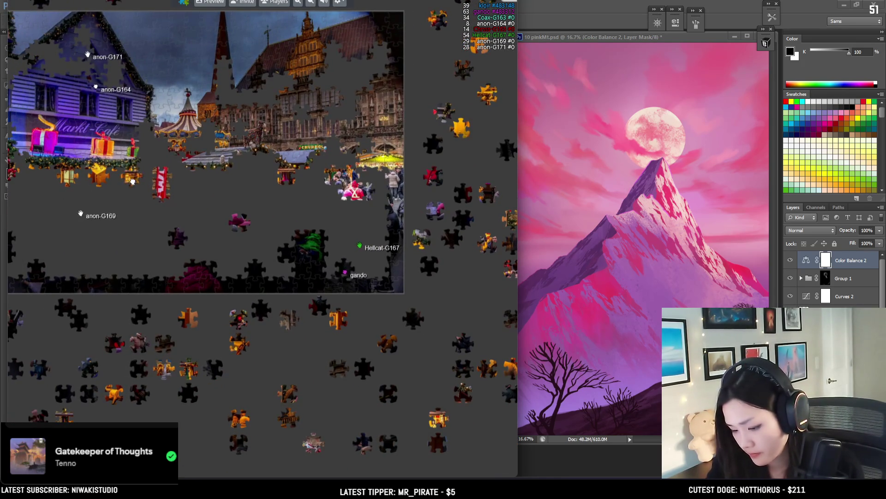
scroll(125, 217, up, 3)
mouse_move(190, 266)
mouse_down()
mouse_move(249, 227)
mouse_move(139, 259)
mouse_up()
drag(170, 306, 332, 306)
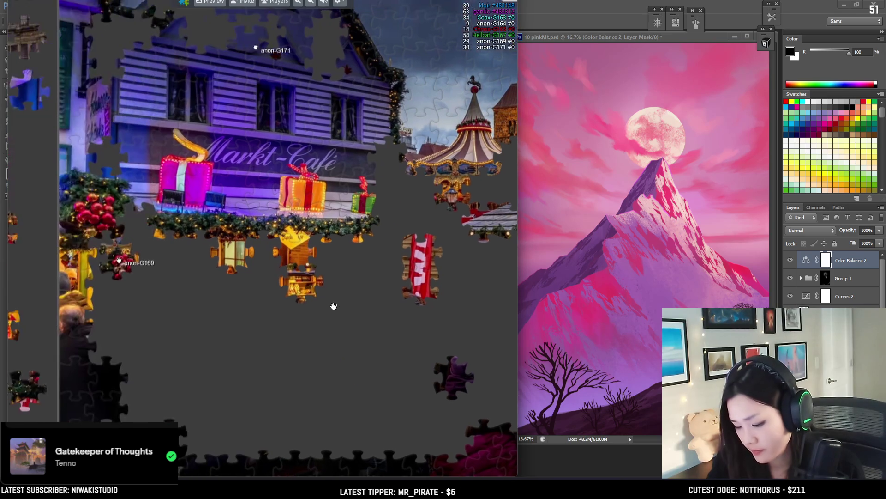
- Set the gold lantern piece beside another at the far left of the storefront
mouse_move(301, 263)
mouse_down()
mouse_move(163, 248)
mouse_move(100, 252)
mouse_up()
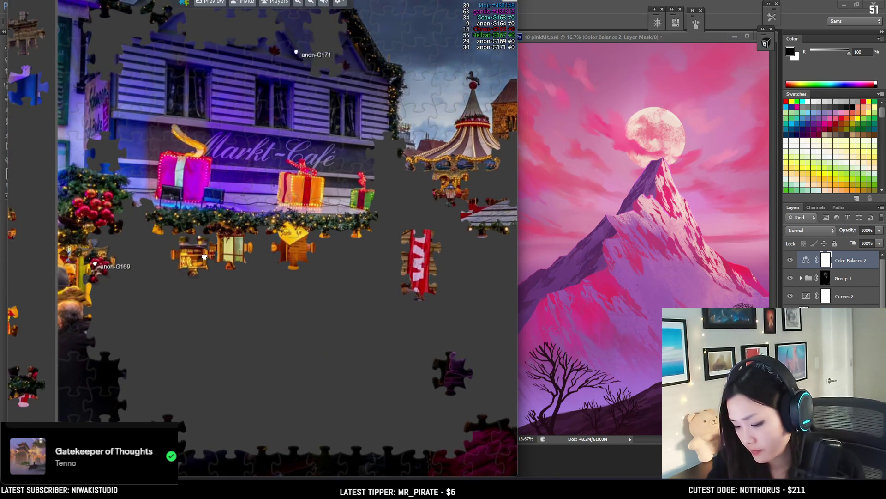
scroll(100, 252, down, 3)
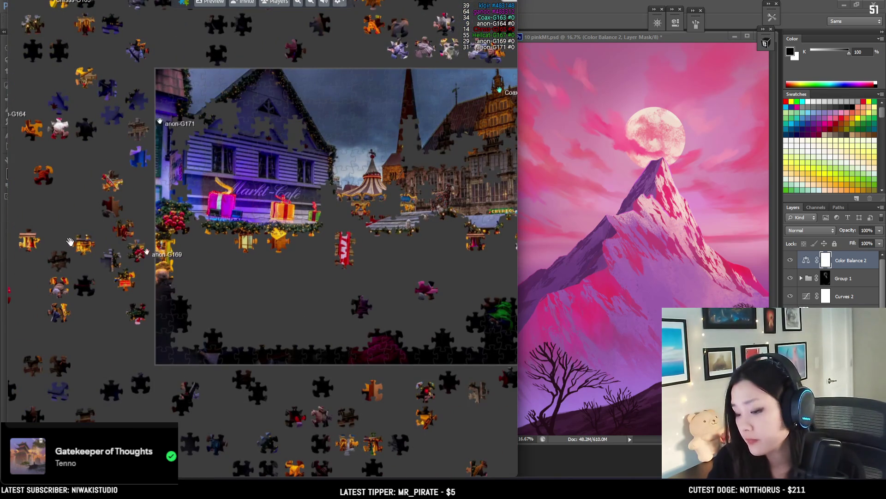
drag(95, 238, 17, 236)
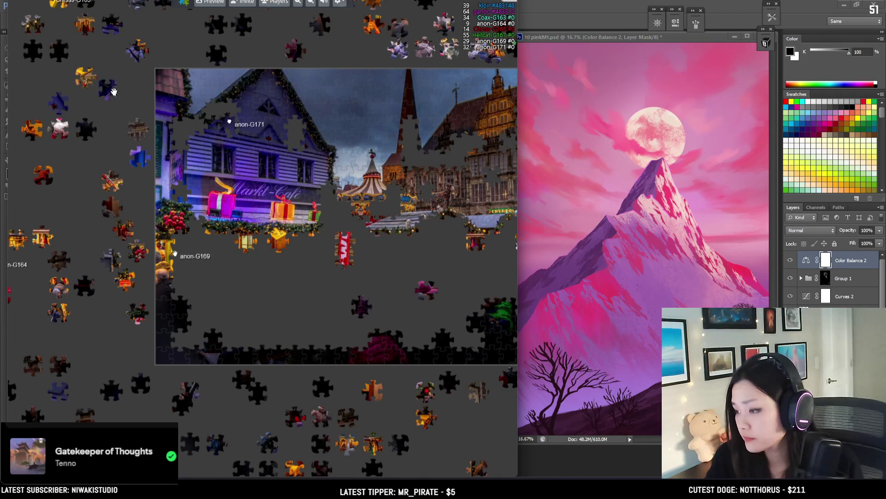
- Place the dark blue piece beside the pink gift and the dark window piece on the house
drag(114, 92, 228, 214)
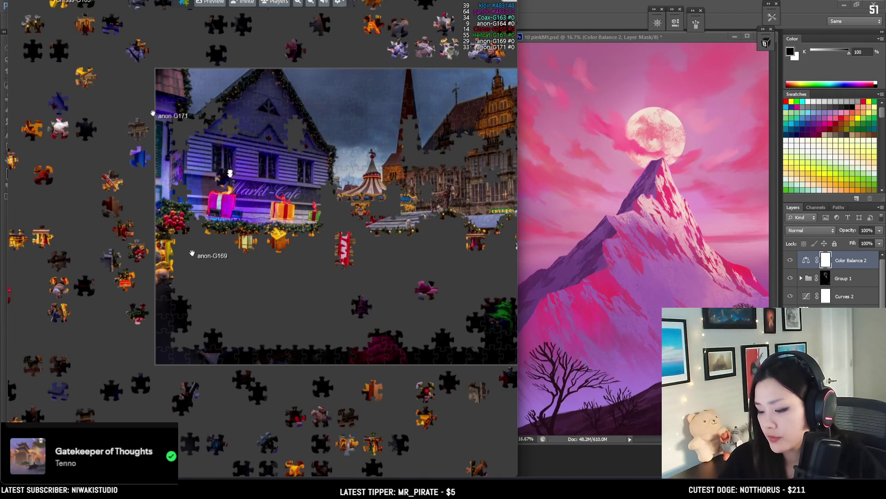
scroll(186, 139, up, 2)
scroll(248, 149, up, 1)
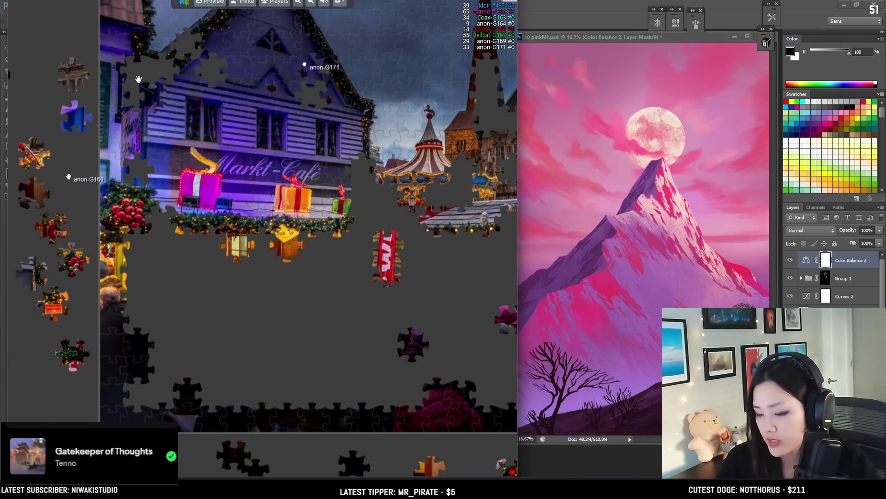
drag(227, 127, 295, 129)
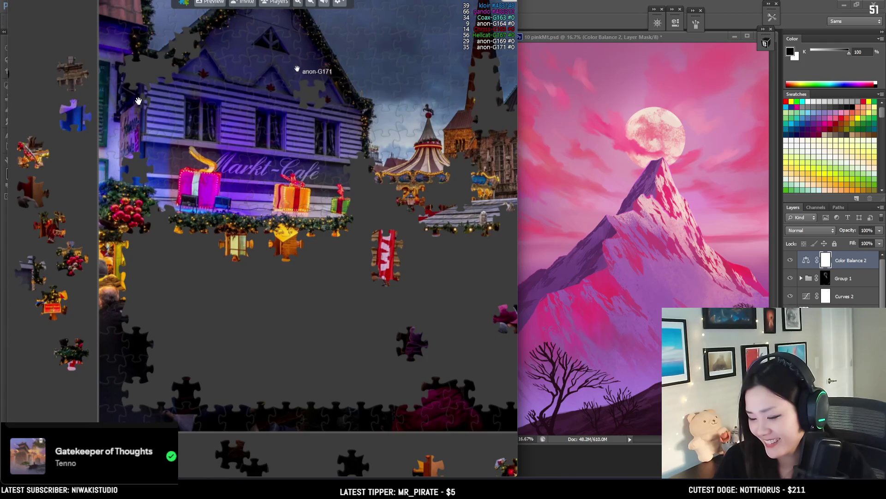
scroll(258, 277, down, 2)
scroll(259, 295, down, 3)
scroll(264, 313, up, 2)
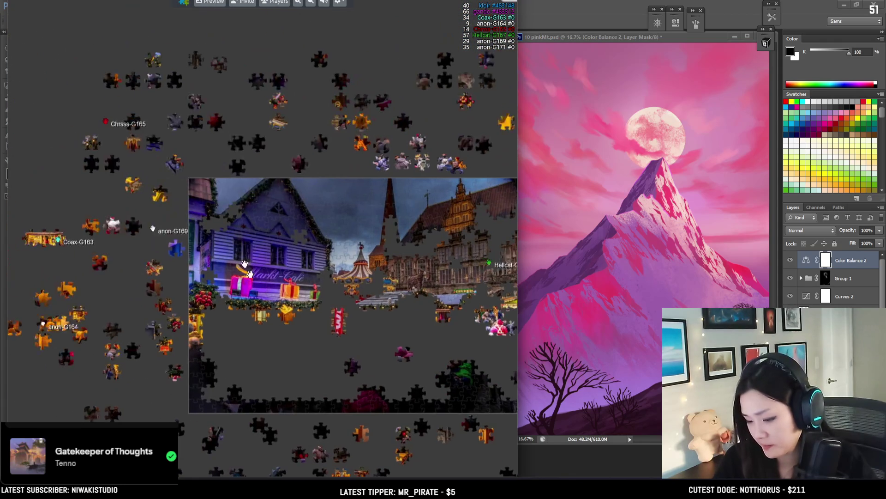
scroll(257, 234, up, 3)
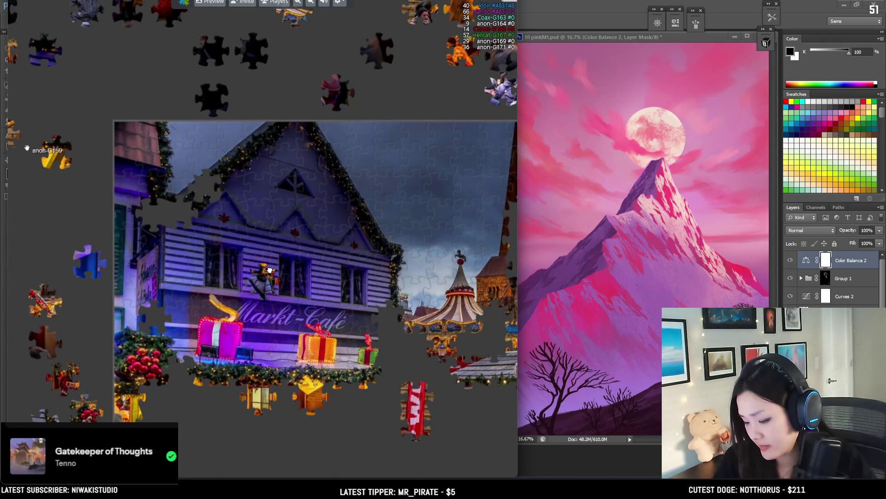
scroll(270, 268, down, 3)
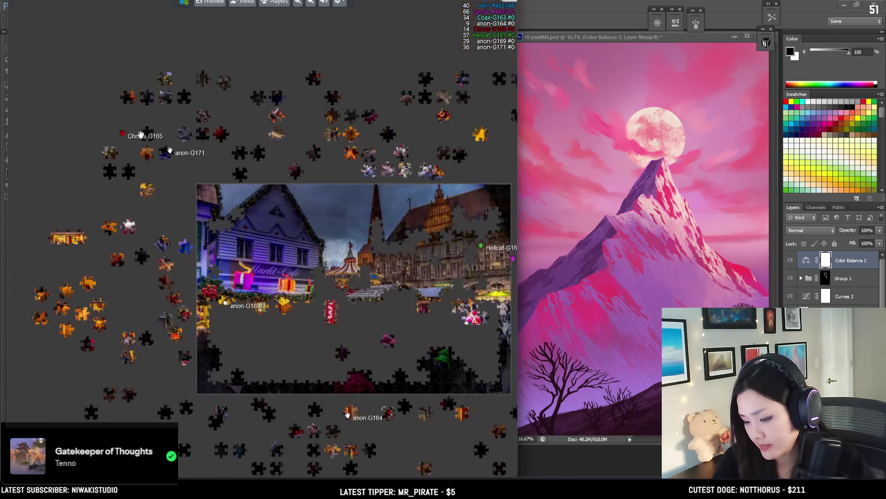
scroll(242, 227, up, 3)
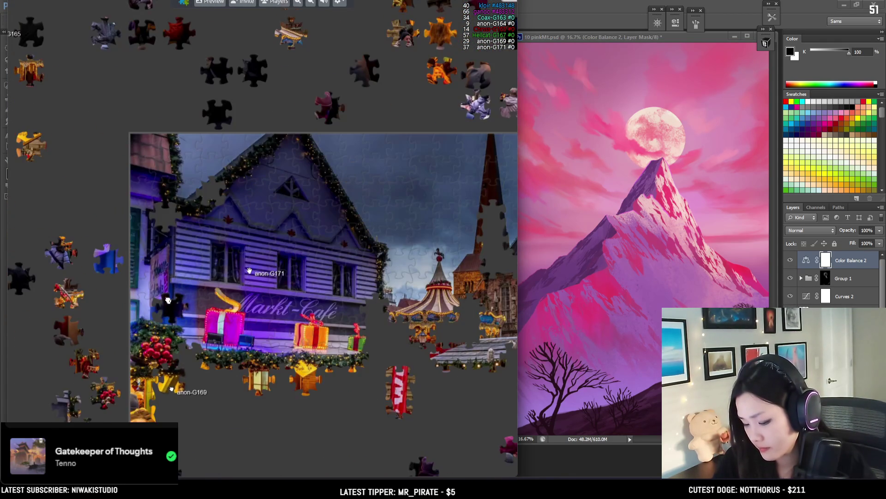
scroll(250, 230, down, 3)
scroll(250, 294, up, 3)
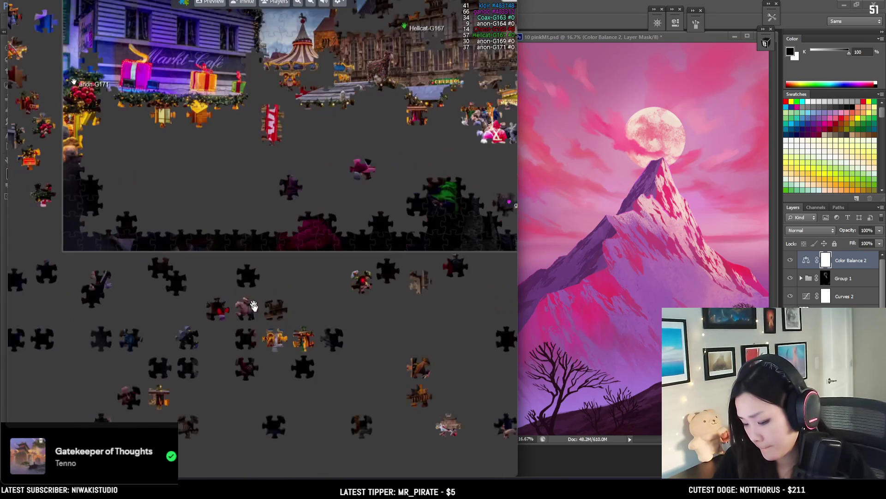
- Move two loose pieces up toward the board, then view the whole board
drag(196, 347, 201, 317)
drag(248, 56, 275, 169)
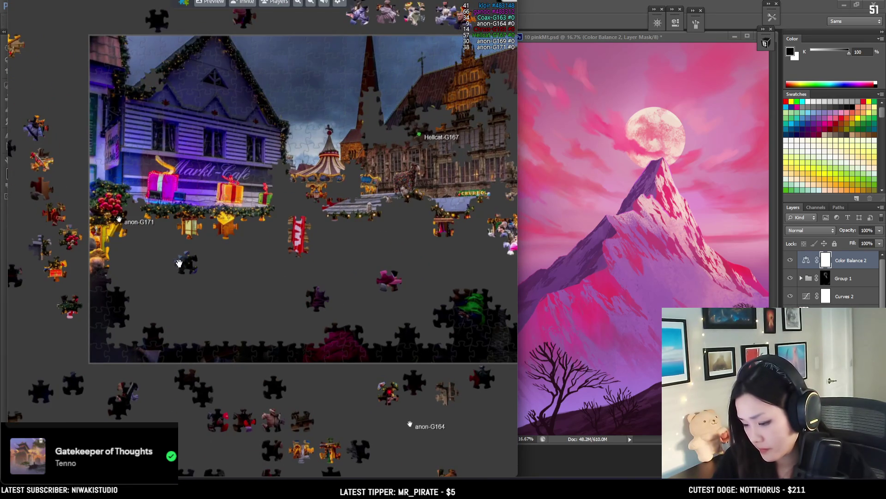
drag(467, 255, 285, 277)
scroll(63, 107, down, 2)
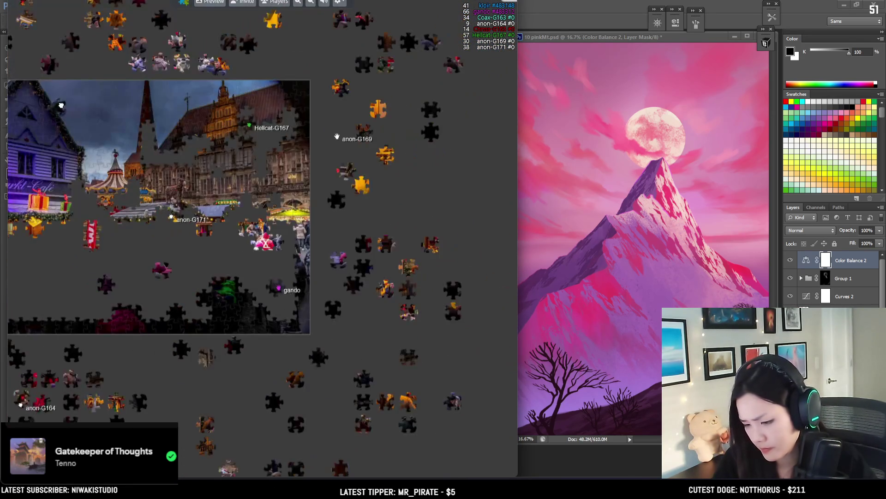
drag(62, 108, 164, 127)
drag(85, 137, 140, 137)
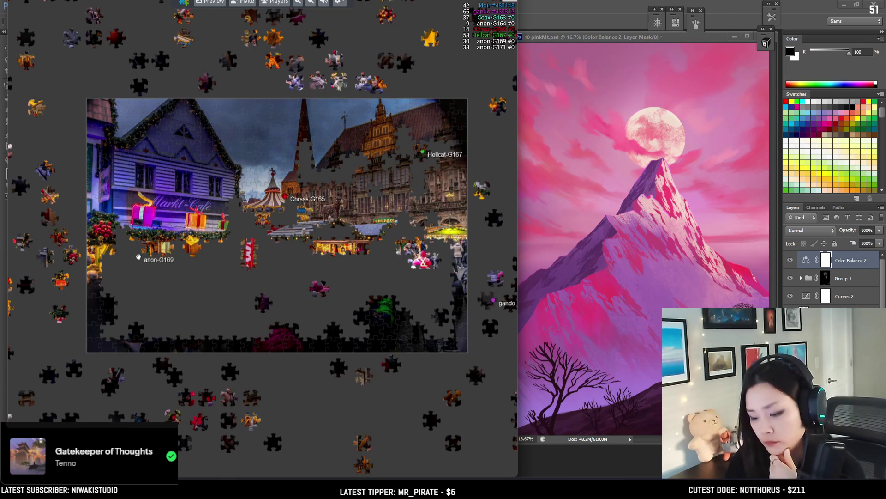
- Move a crowd piece into the stall row beneath the Markt-Café
drag(195, 371, 245, 313)
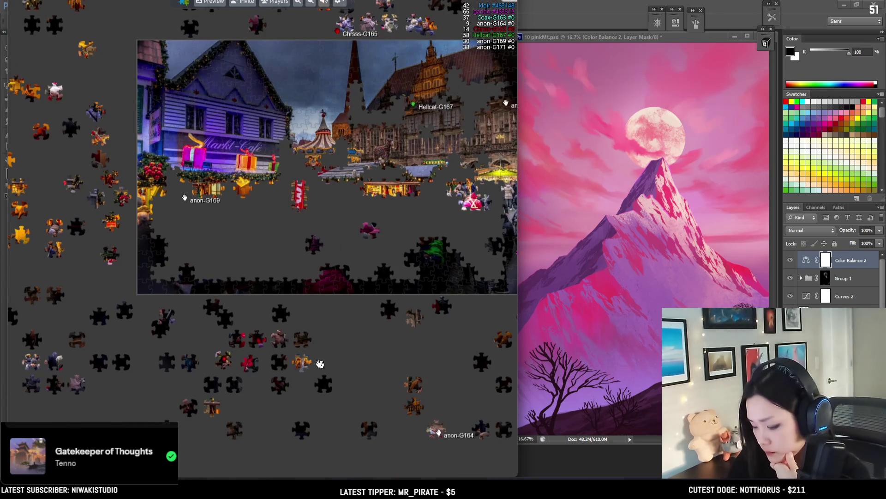
drag(359, 194, 341, 240)
scroll(283, 189, up, 5)
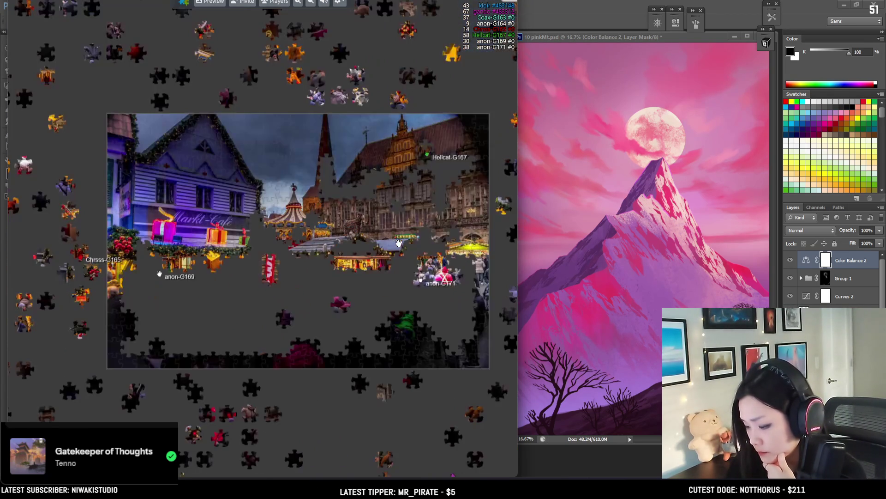
scroll(305, 210, down, 5)
drag(372, 456, 317, 401)
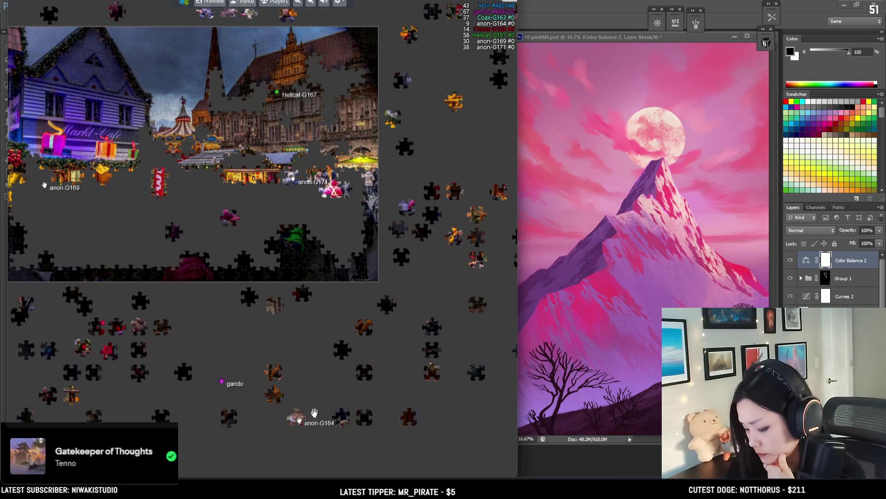
drag(141, 220, 144, 222)
scroll(191, 159, up, 3)
drag(431, 217, 268, 221)
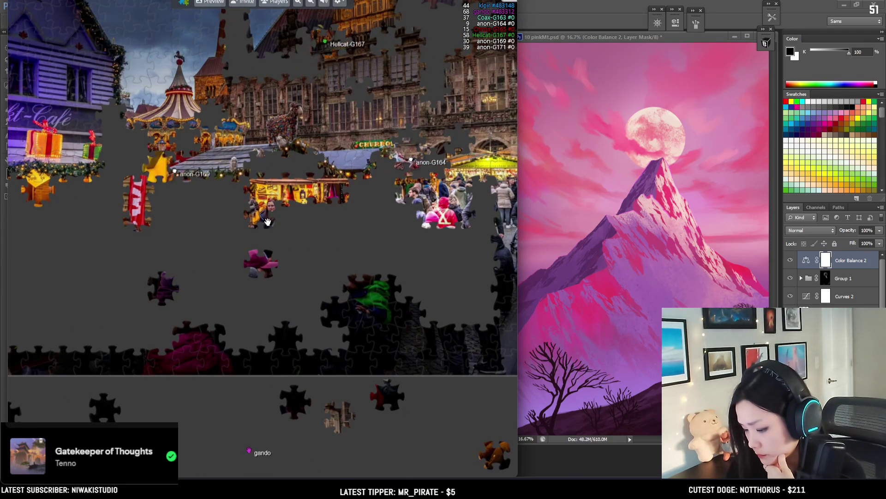
- Bring a yellow piece from the left edge over to the stall row
scroll(268, 222, down, 3)
scroll(461, 156, up, 3)
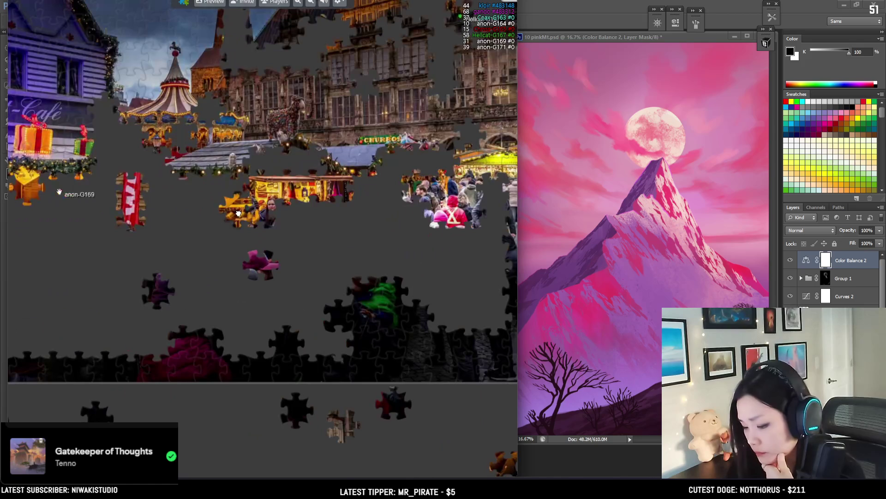
mouse_move(461, 156)
mouse_down()
mouse_move(83, 193)
mouse_move(188, 232)
mouse_up()
scroll(83, 193, up, 3)
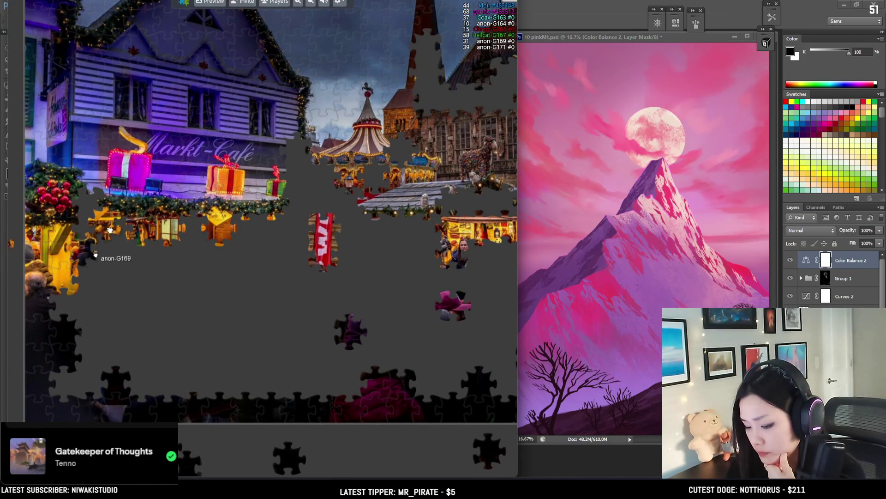
scroll(203, 233, down, 2)
scroll(223, 236, down, 2)
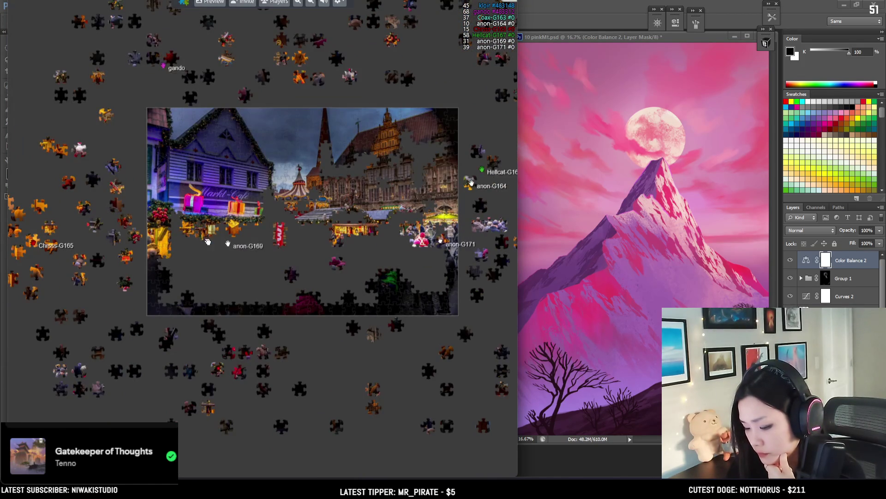
scroll(227, 245, up, 3)
- Carry a small dark piece into the stall row and drop another beside it
drag(169, 253, 200, 258)
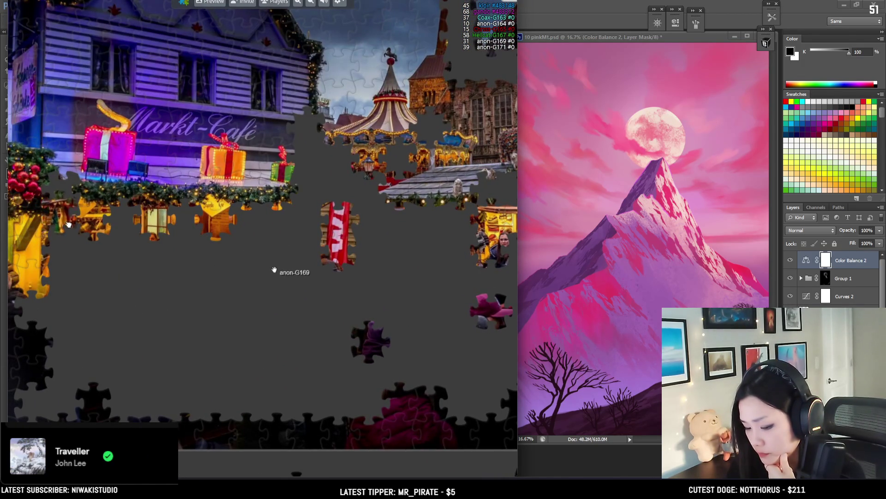
drag(69, 228, 192, 228)
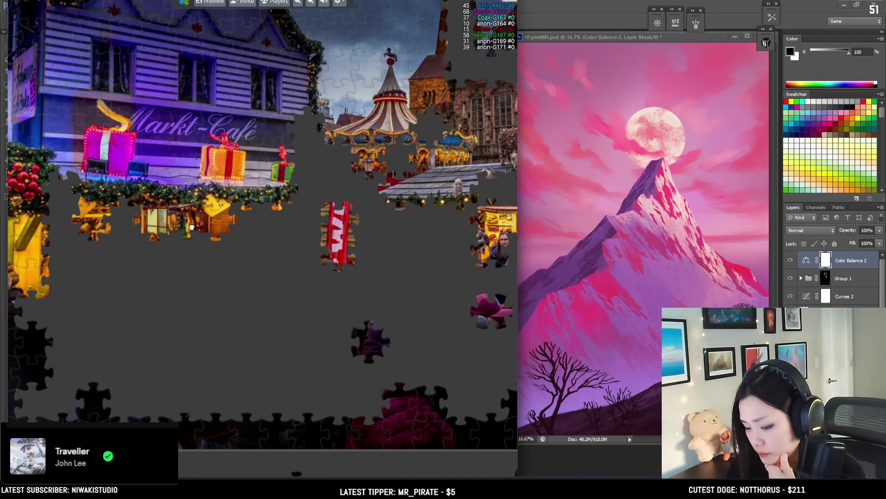
drag(314, 230, 75, 200)
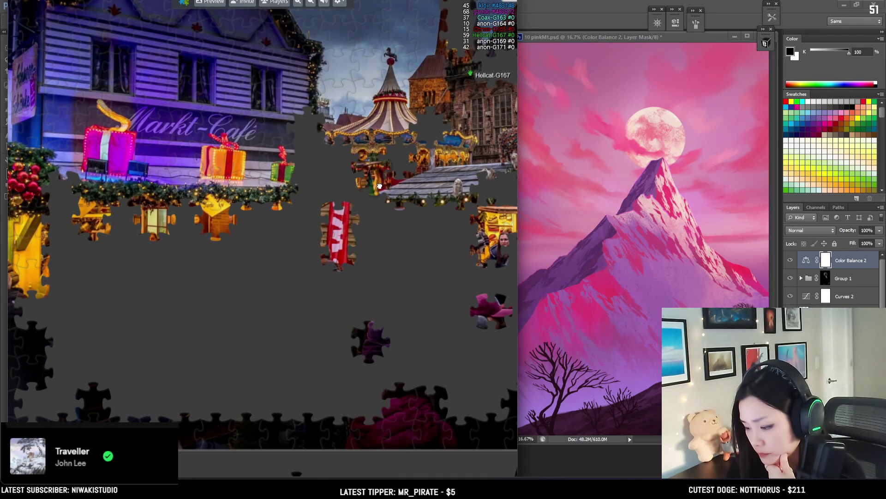
scroll(60, 202, down, 3)
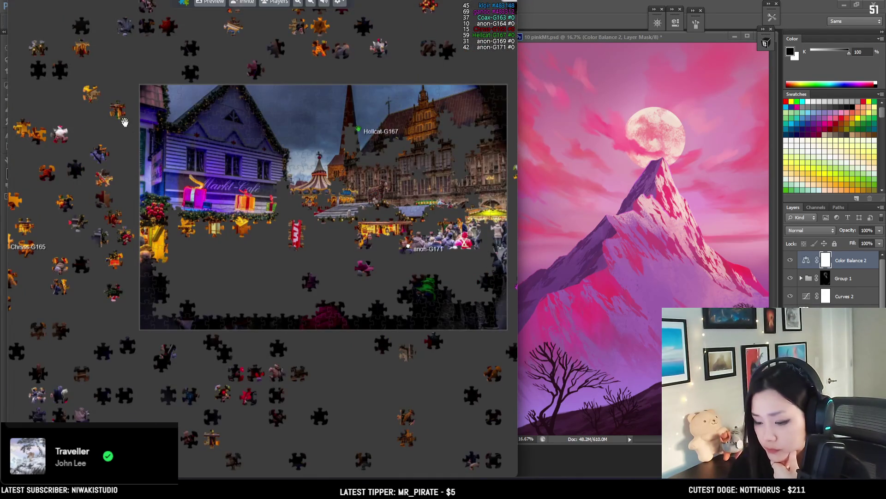
drag(387, 150, 301, 177)
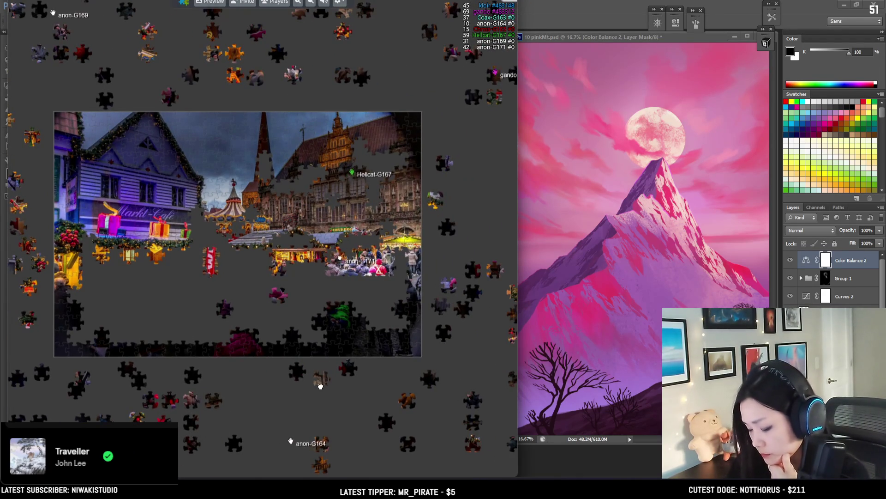
scroll(279, 284, up, 3)
scroll(145, 209, up, 3)
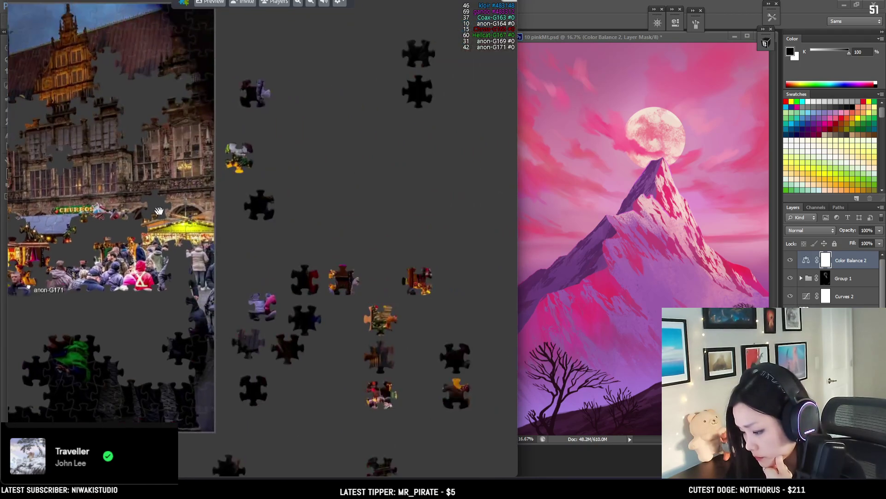
- Fit a piece into the gap beside the carousel
scroll(251, 265, down, 1)
drag(102, 184, 285, 254)
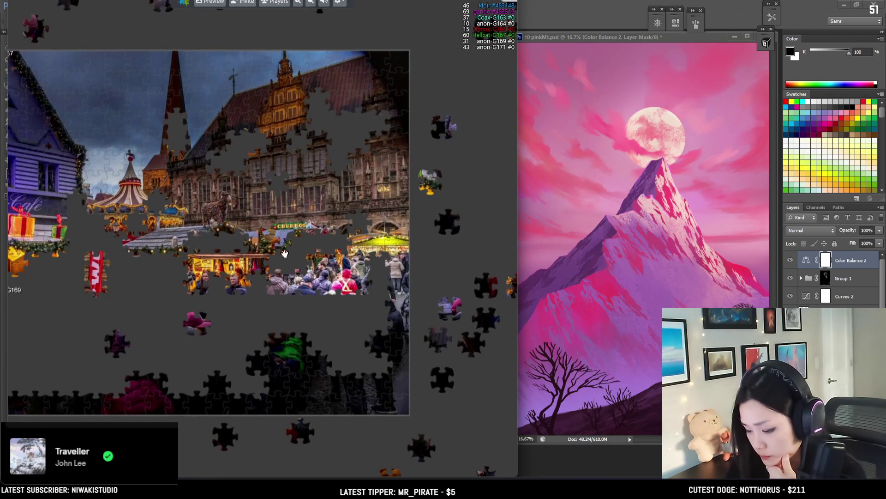
mouse_move(131, 243)
mouse_down()
mouse_move(100, 234)
mouse_move(79, 252)
mouse_move(149, 237)
mouse_move(208, 276)
mouse_move(491, 194)
mouse_up()
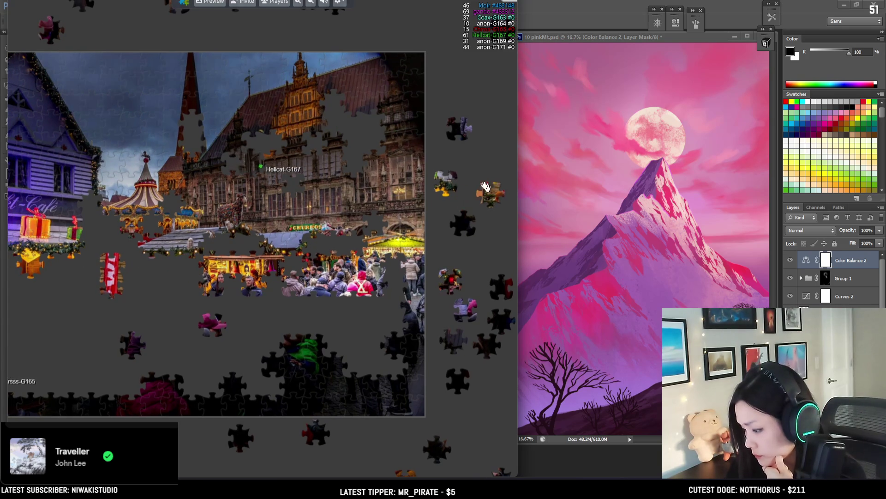
scroll(436, 192, down, 2)
scroll(424, 117, up, 2)
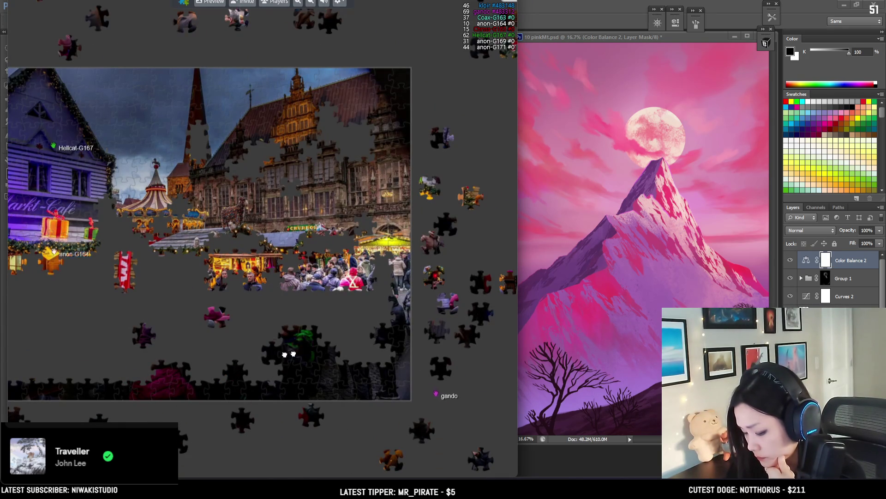
- Slide a dark piece along the bottom edge and join a red piece to its cluster
drag(126, 374, 269, 375)
scroll(289, 369, down, 2)
scroll(430, 224, up, 2)
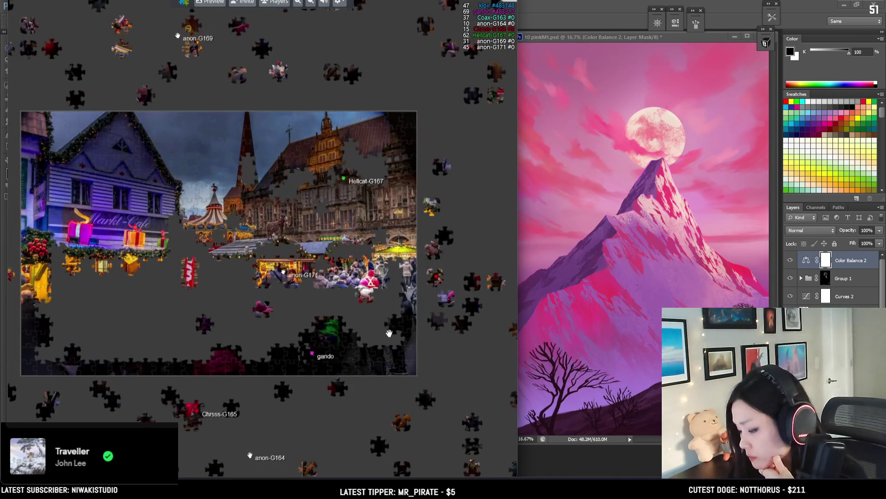
drag(430, 224, 309, 291)
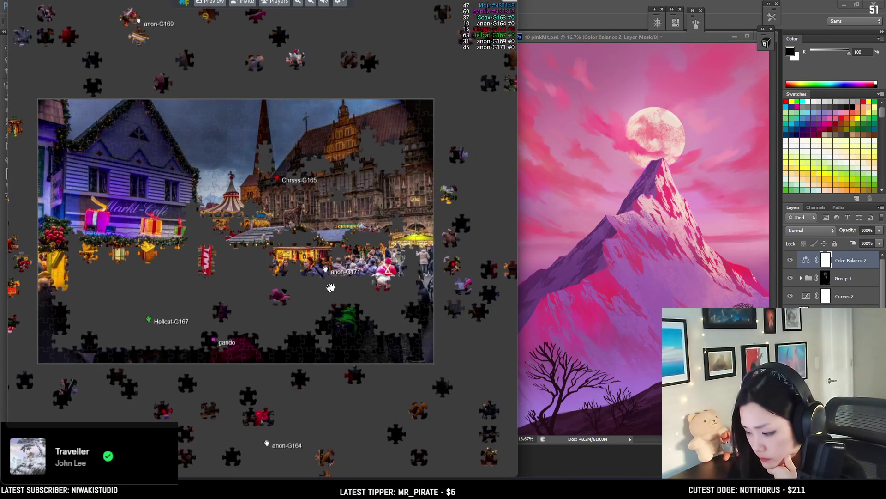
scroll(163, 409, up, 1)
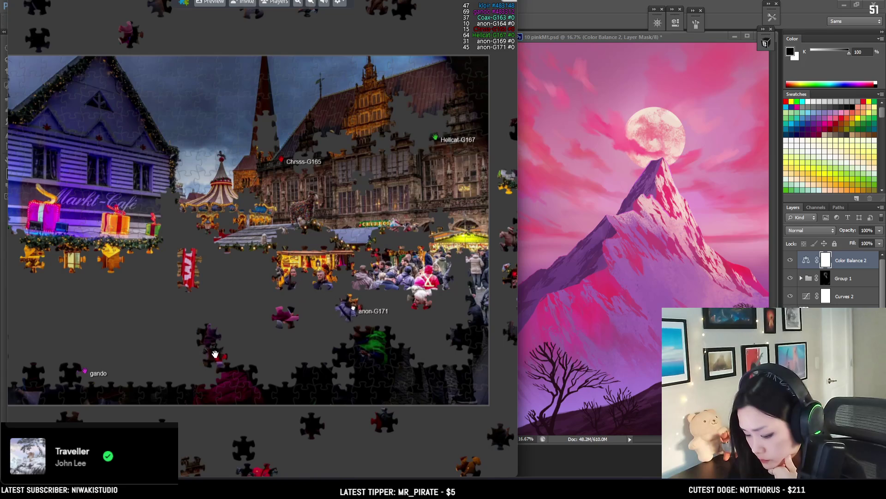
drag(257, 470, 248, 317)
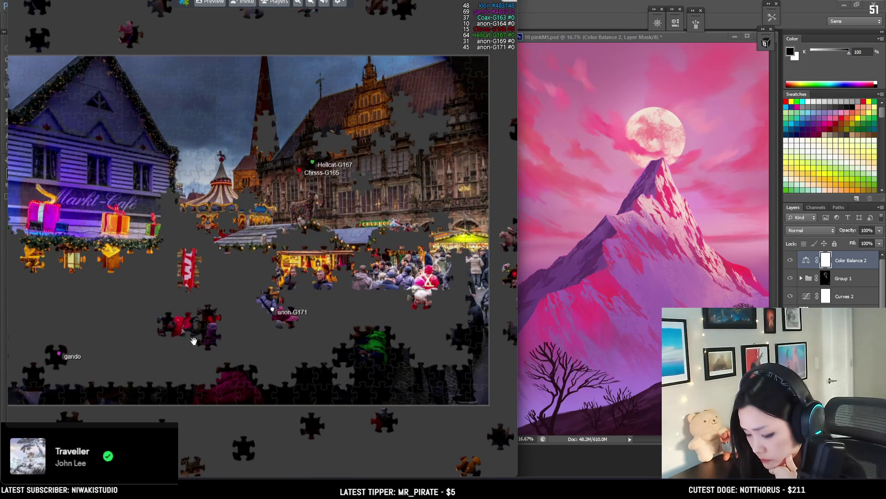
- Bring a dark red piece from the lower table onto the picture
drag(194, 341, 284, 374)
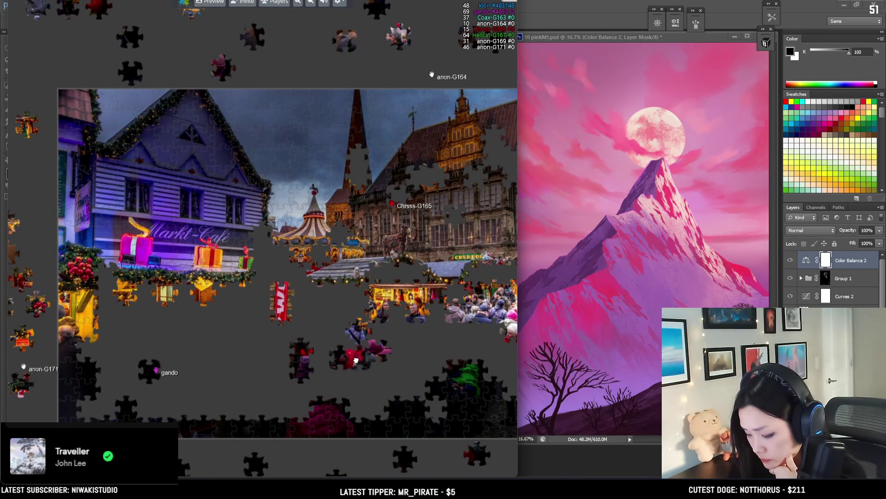
scroll(336, 380, down, 2)
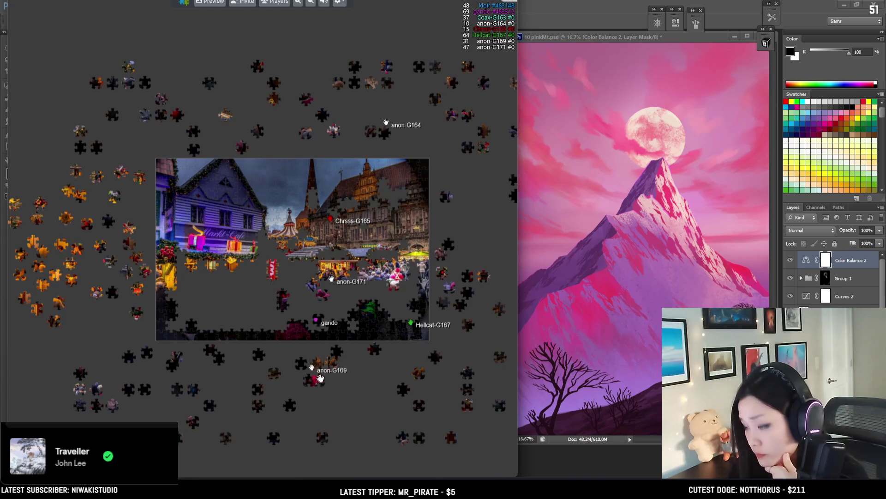
scroll(347, 377, up, 4)
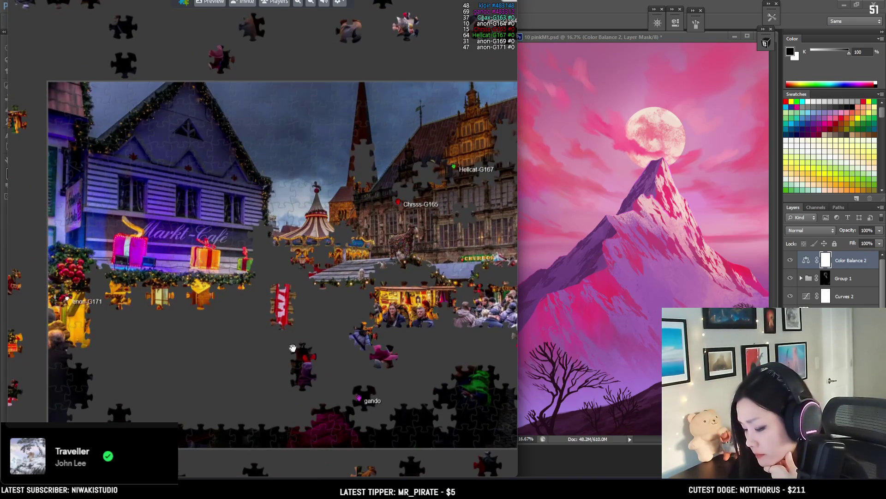
scroll(258, 240, up, 2)
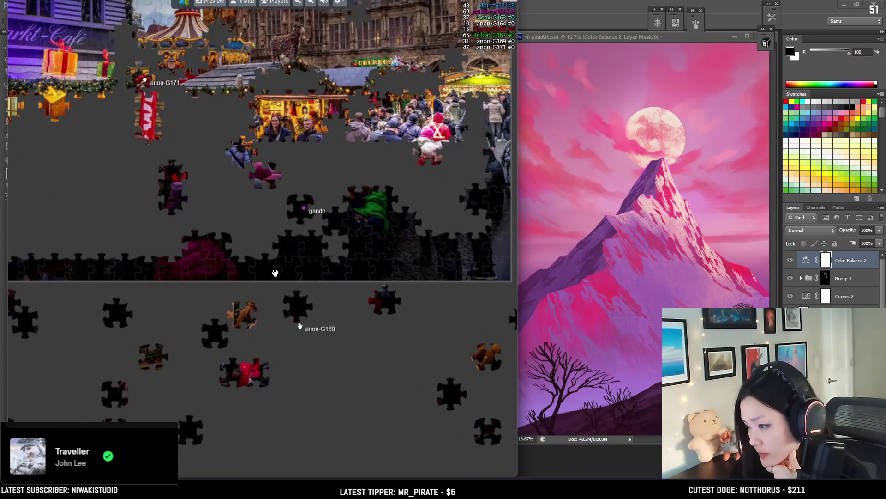
mouse_move(425, 318)
mouse_down()
mouse_move(195, 190)
mouse_move(238, 197)
mouse_move(226, 142)
mouse_move(265, 381)
mouse_move(275, 346)
mouse_up()
- Place a dark piece into the lower-left border of the picture
drag(341, 238, 243, 223)
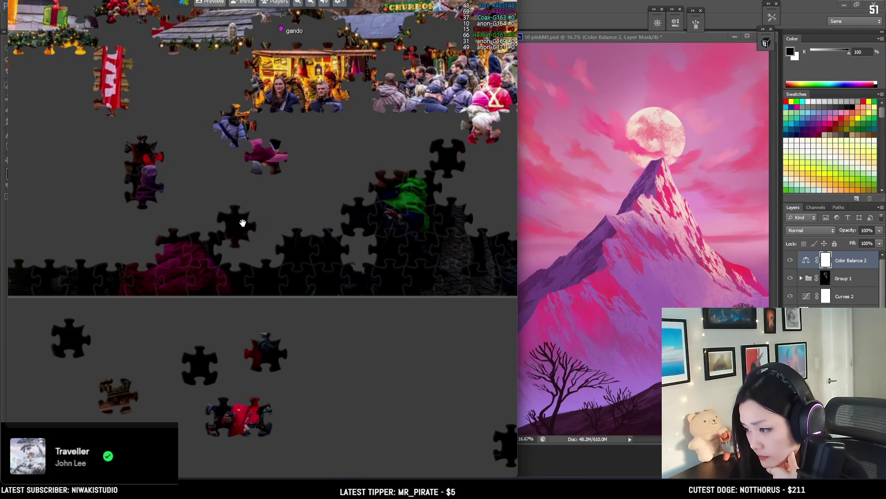
scroll(243, 223, down, 5)
mouse_move(238, 222)
mouse_down()
mouse_move(130, 249)
mouse_move(350, 294)
mouse_up()
scroll(208, 218, up, 4)
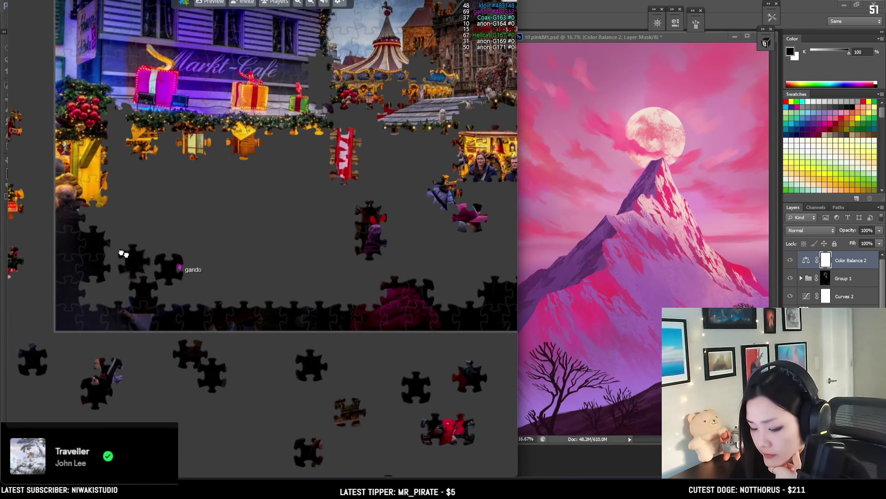
drag(149, 266, 121, 242)
drag(126, 266, 172, 272)
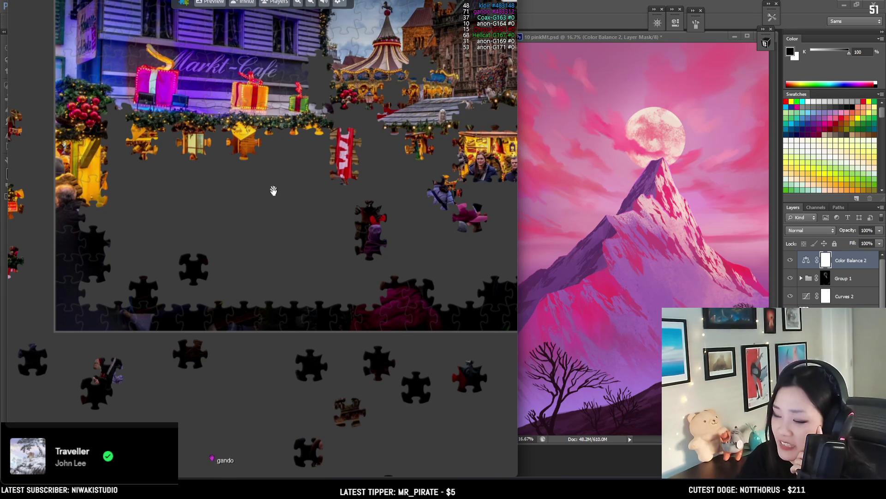
- Fit two dark pieces into the bottom border row and relocate a black border piece
drag(197, 209, 212, 224)
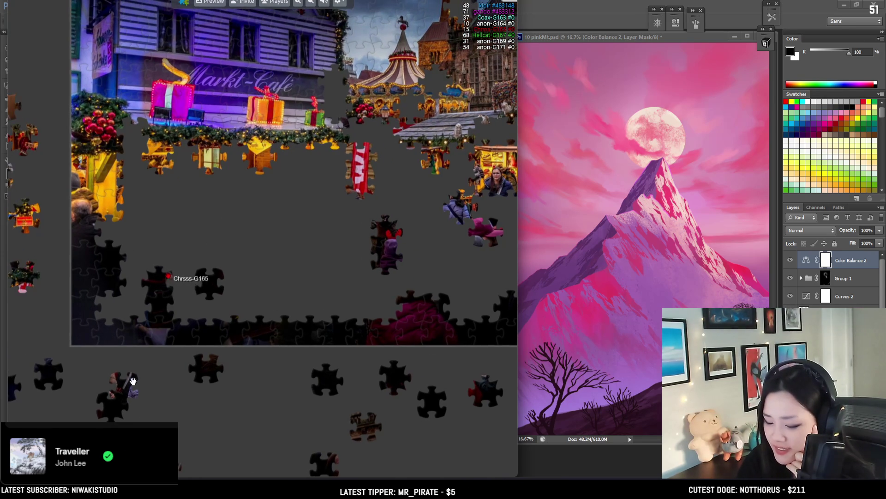
mouse_move(295, 277)
mouse_down()
mouse_move(423, 208)
mouse_move(333, 186)
mouse_up()
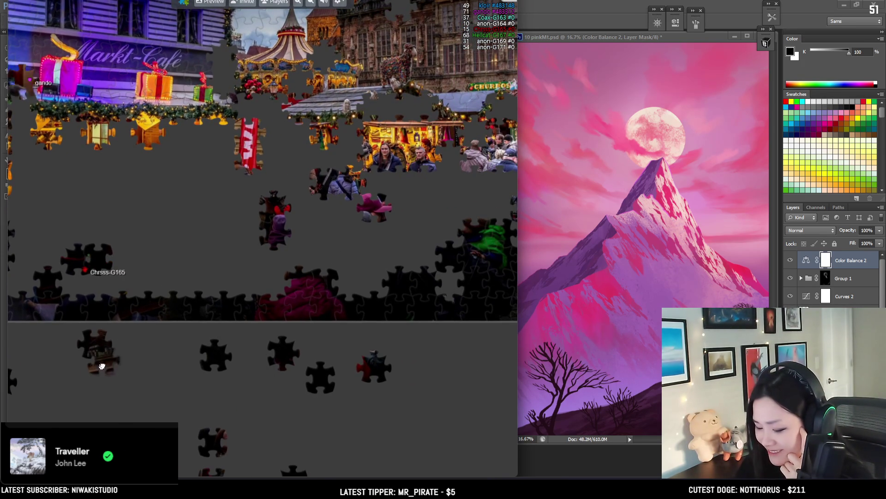
drag(249, 409, 136, 349)
mouse_move(215, 356)
mouse_down()
mouse_move(174, 285)
mouse_move(195, 277)
mouse_move(85, 278)
mouse_move(398, 265)
mouse_move(377, 282)
mouse_up()
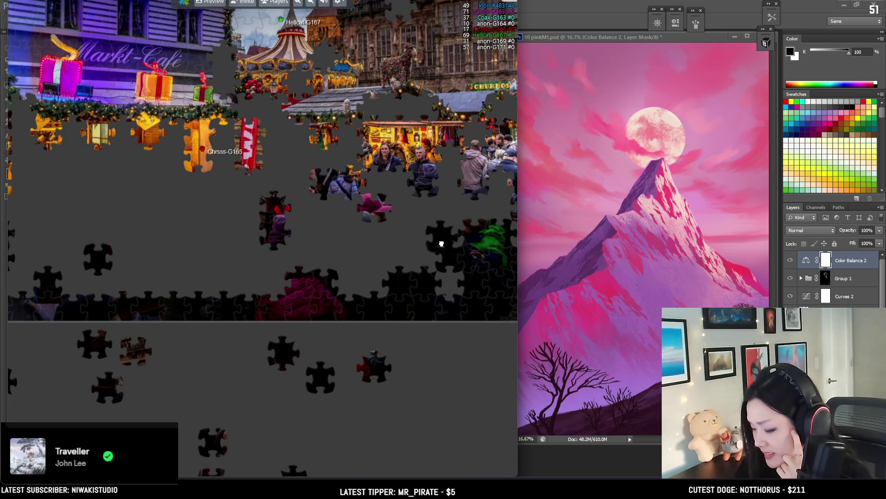
mouse_move(451, 294)
mouse_down()
mouse_move(381, 267)
mouse_move(125, 241)
mouse_move(67, 305)
mouse_up()
scroll(123, 235, down, 2)
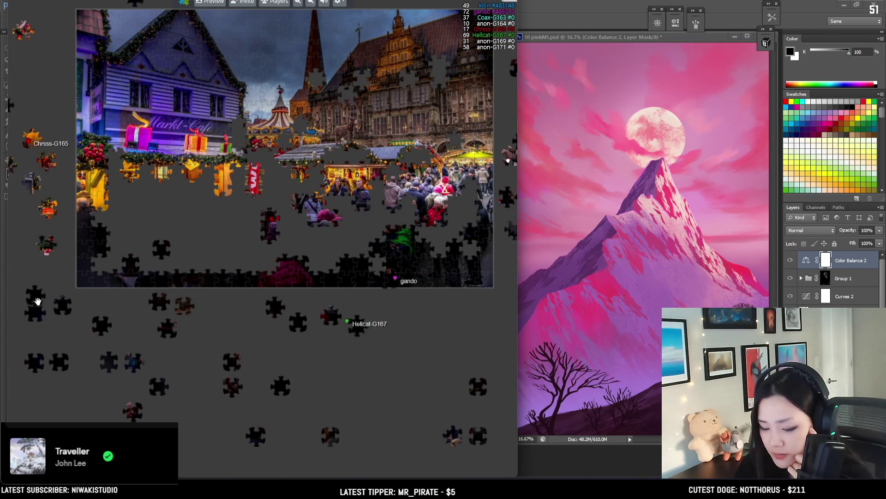
- Place a black piece into the lower part of the market picture
scroll(96, 266, up, 1)
scroll(90, 273, up, 1)
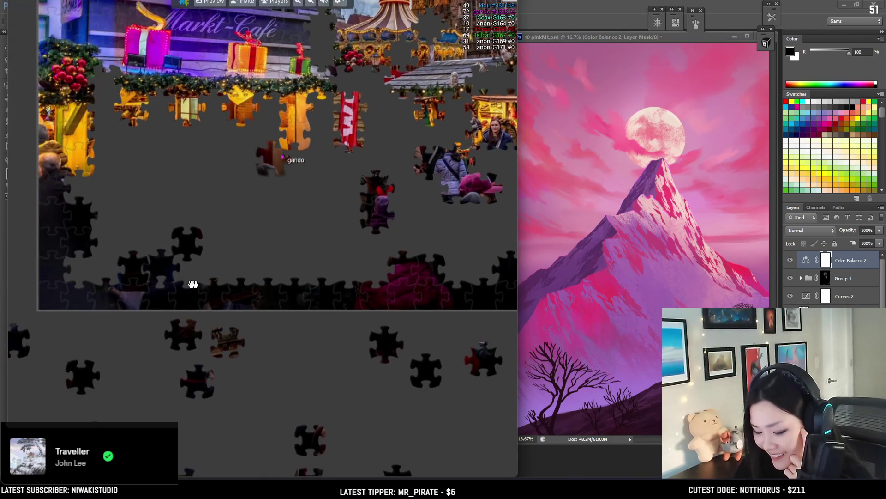
drag(91, 273, 187, 265)
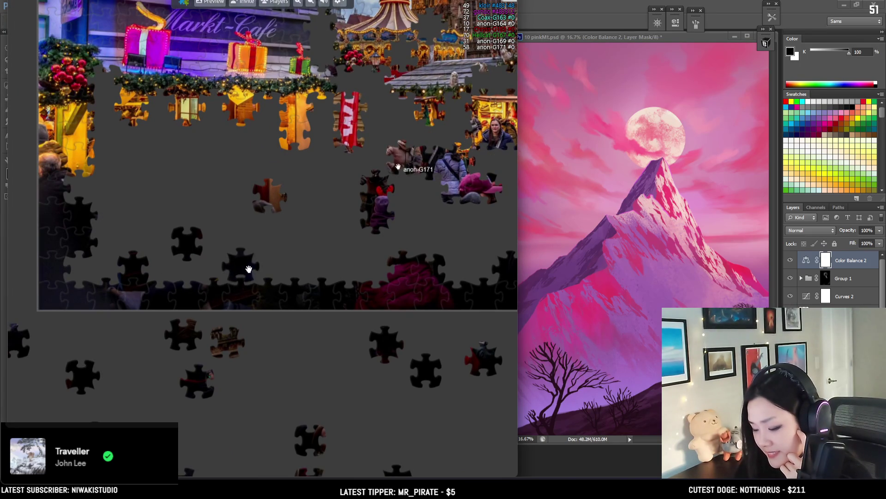
mouse_move(187, 265)
mouse_down()
mouse_move(298, 272)
mouse_move(334, 263)
mouse_move(247, 226)
mouse_move(180, 230)
mouse_move(186, 275)
mouse_move(100, 277)
mouse_up()
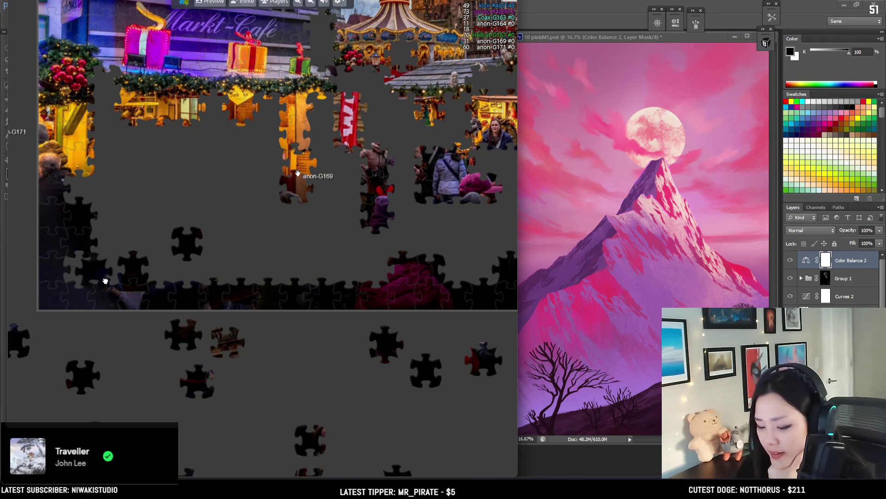
mouse_move(231, 376)
mouse_down()
mouse_move(194, 378)
mouse_move(454, 281)
mouse_move(336, 317)
mouse_up()
mouse_move(282, 264)
mouse_down()
mouse_move(254, 236)
mouse_move(488, 229)
mouse_move(308, 257)
mouse_move(310, 396)
mouse_up()
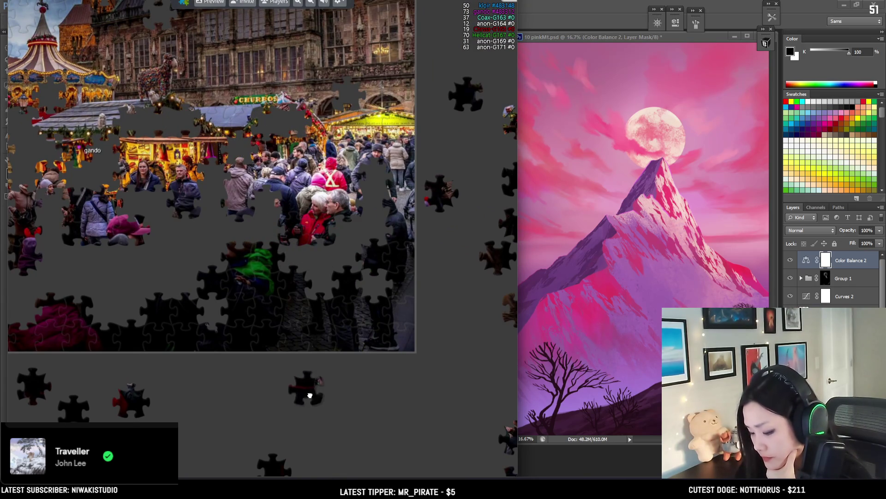
- Set a piece beside the crowd, then zoom out to see the whole puzzle
scroll(323, 392, down, 2)
drag(381, 351, 361, 307)
scroll(360, 307, up, 2)
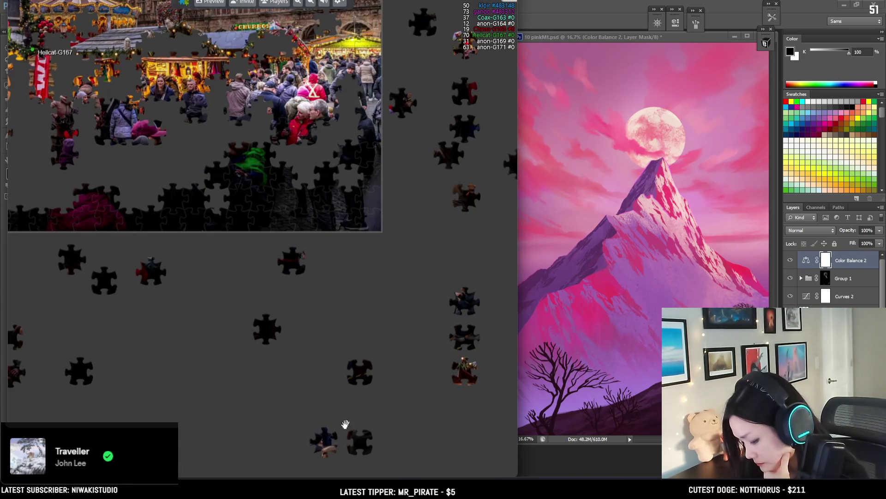
scroll(209, 142, up, 1)
drag(209, 143, 204, 290)
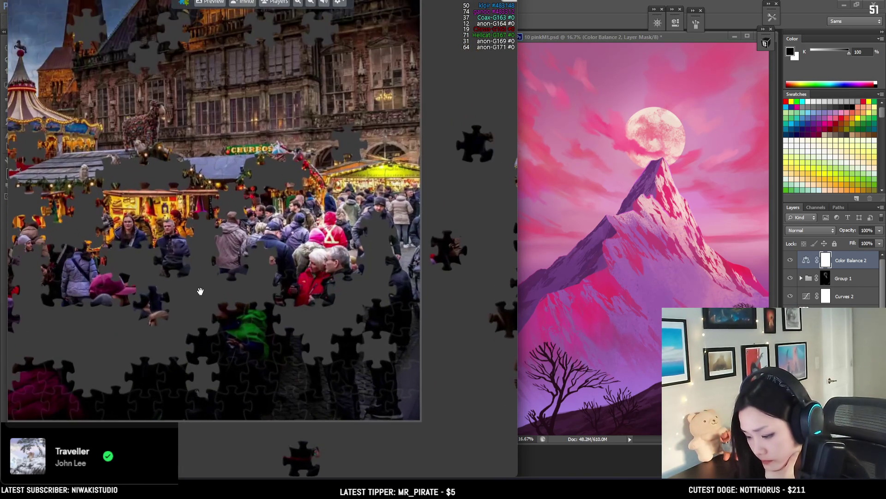
drag(262, 262, 152, 267)
scroll(173, 306, down, 2)
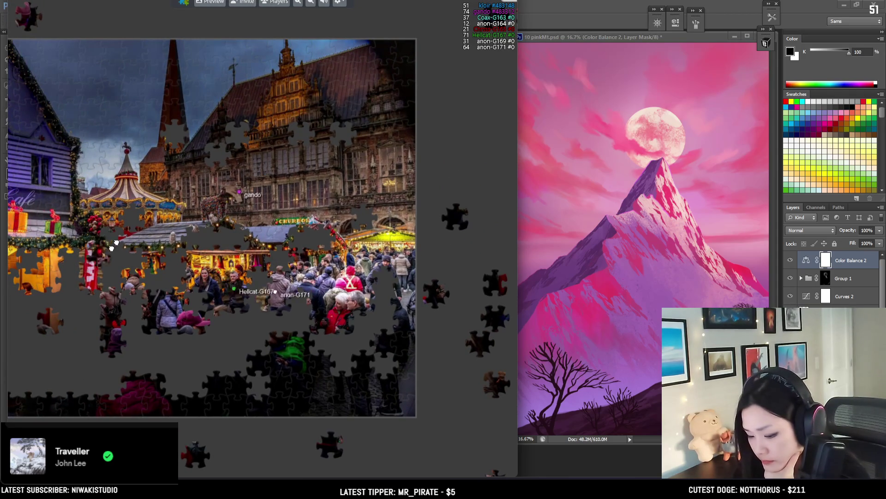
scroll(310, 236, up, 1)
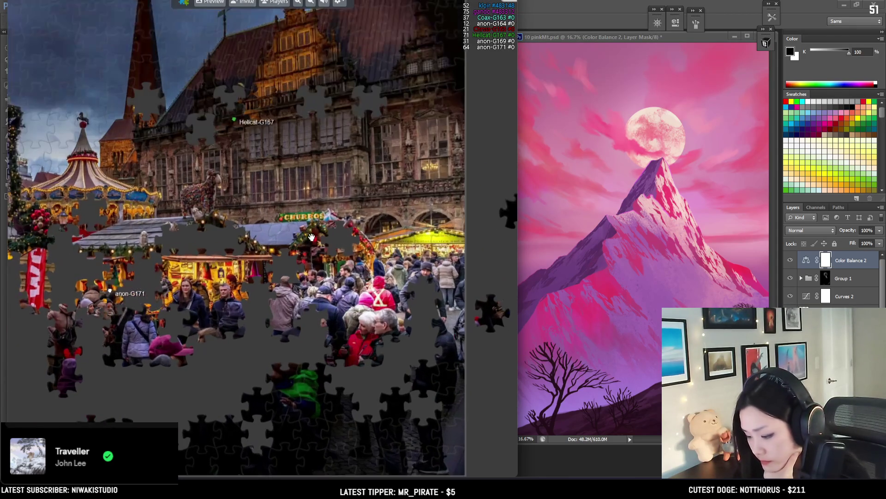
scroll(310, 236, down, 2)
scroll(204, 126, down, 1)
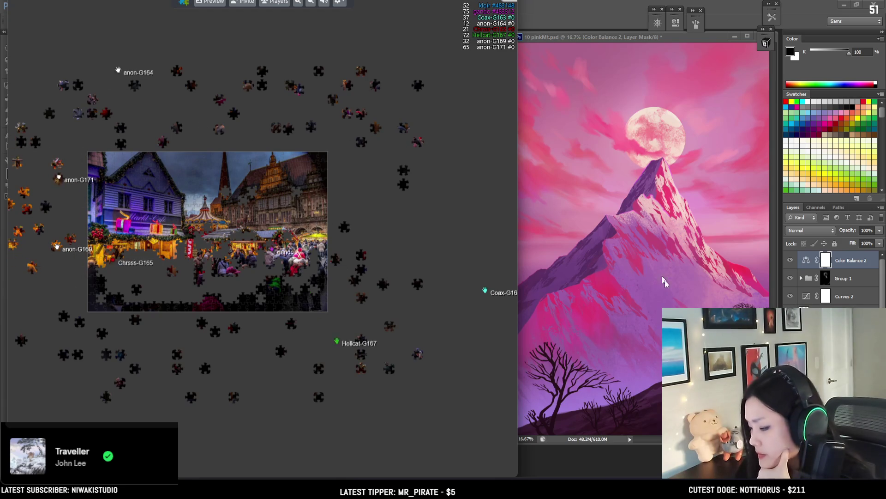
- Bring Photoshop forward and select the 45 px Texture brush
click(642, 38)
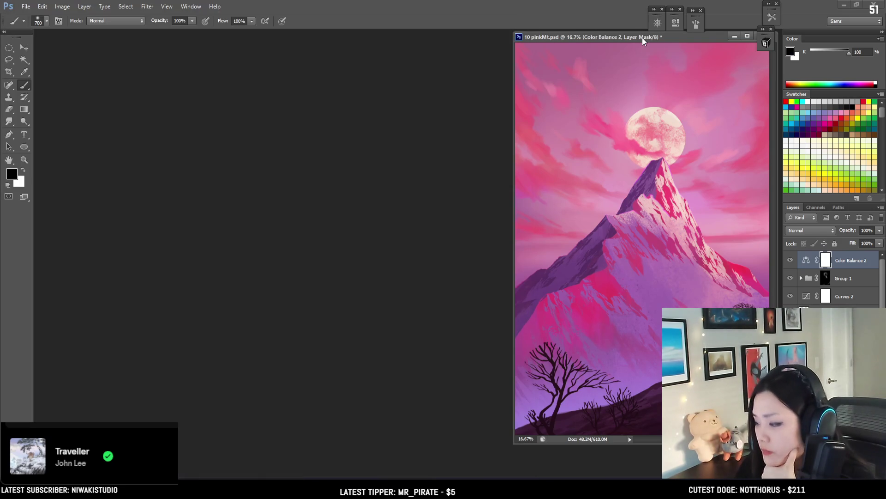
click(769, 42)
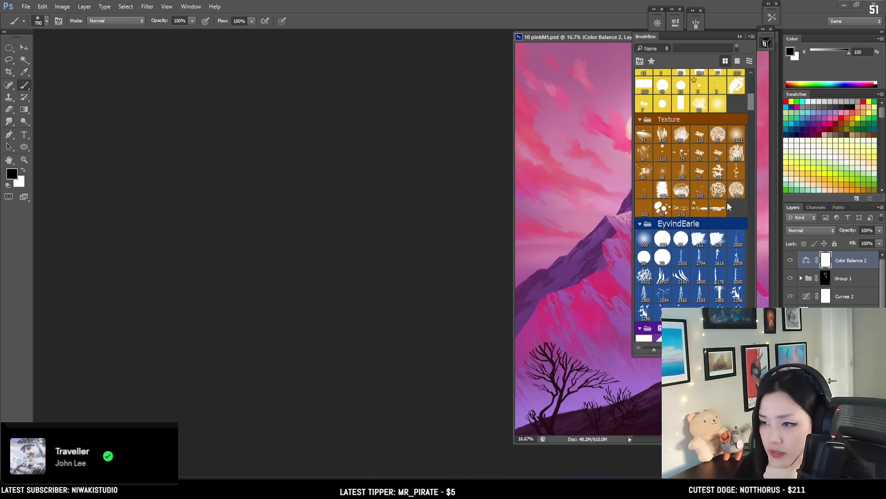
click(719, 194)
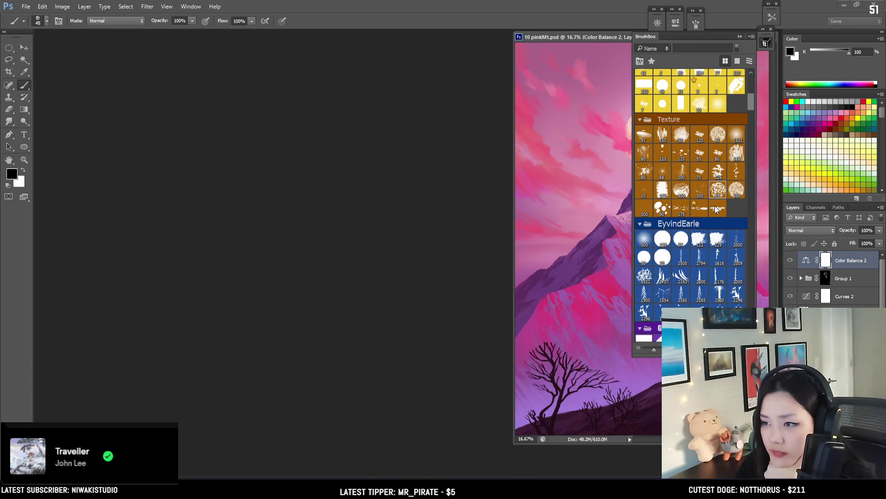
click(770, 43)
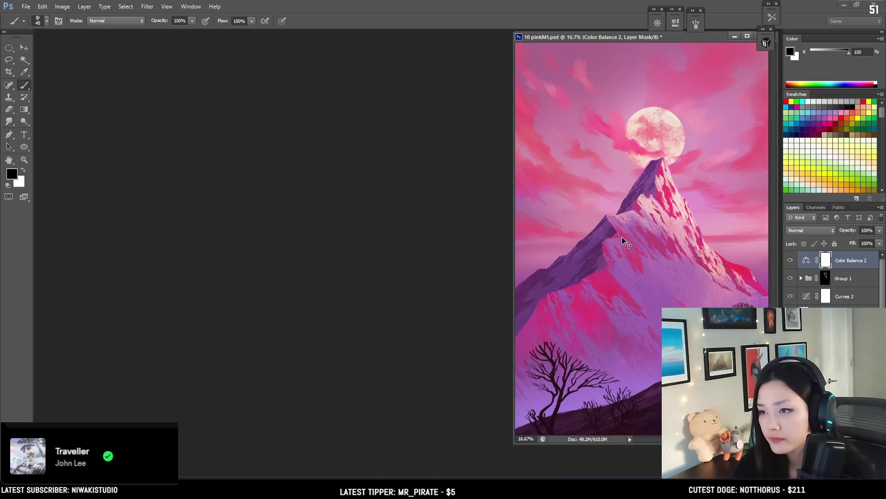
- Inspect the magnified mountain and moon, recheck the brushes, then return to the jigsaw
scroll(624, 236, down, 1)
scroll(629, 234, up, 1)
scroll(667, 237, up, 1)
scroll(667, 237, up, 1)
scroll(666, 238, up, 1)
drag(662, 170, 626, 187)
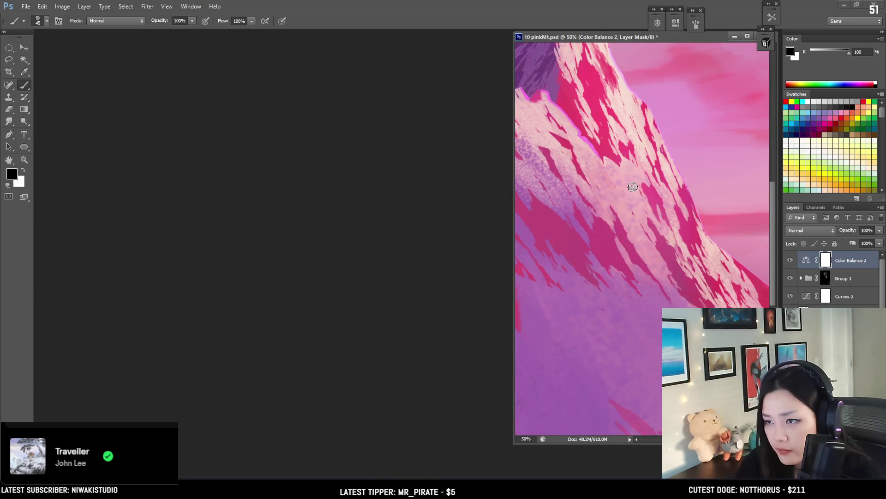
scroll(655, 193, down, 1)
mouse_move(630, 171)
mouse_down()
mouse_move(656, 203)
mouse_move(681, 212)
mouse_up()
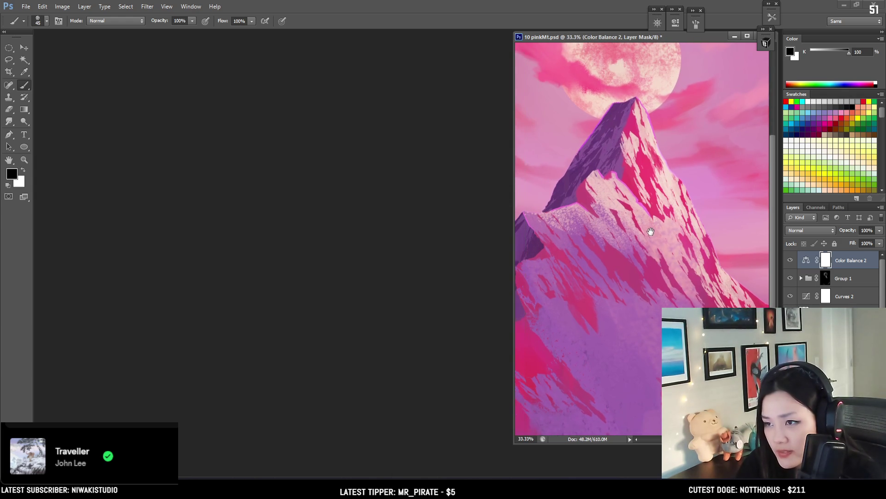
click(765, 44)
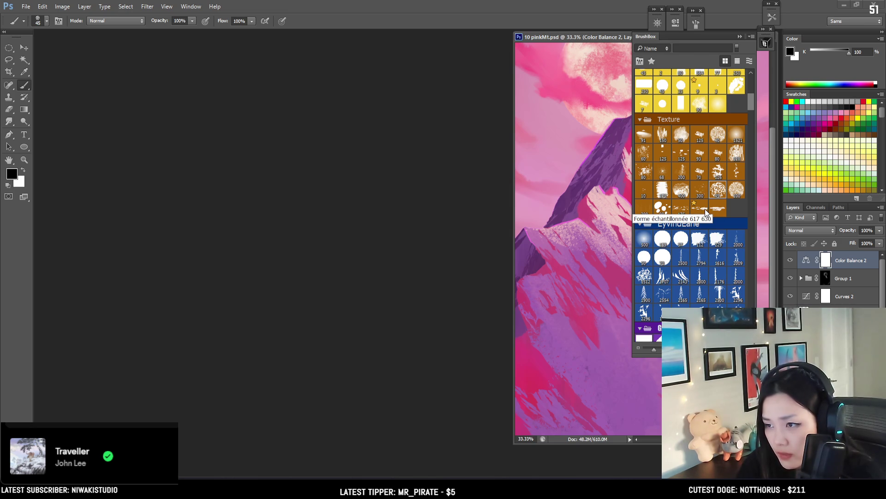
click(765, 45)
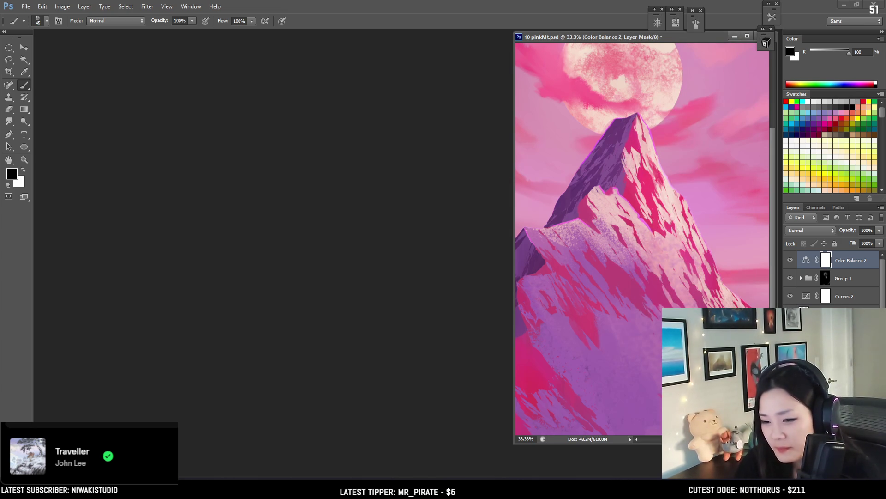
key(alt+Tab)
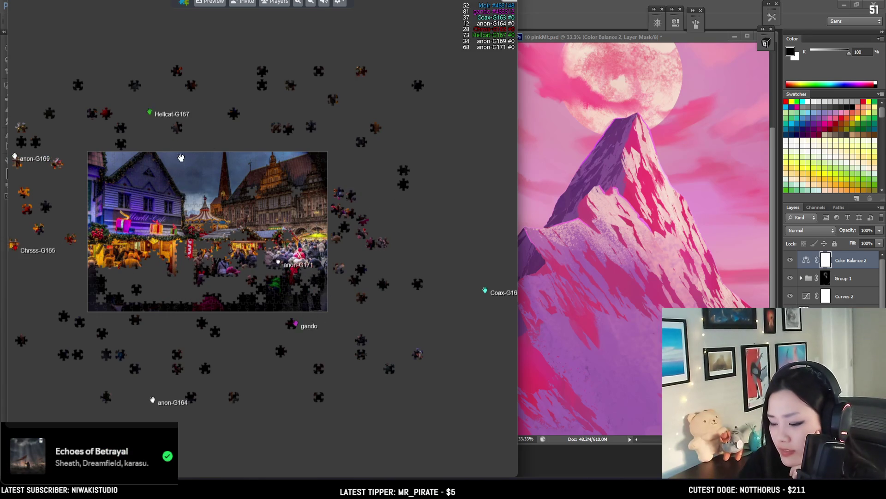
- Move a loose piece and a red piece into the picture near the Markt-Café and carousel
scroll(238, 270, up, 3)
scroll(276, 301, down, 1)
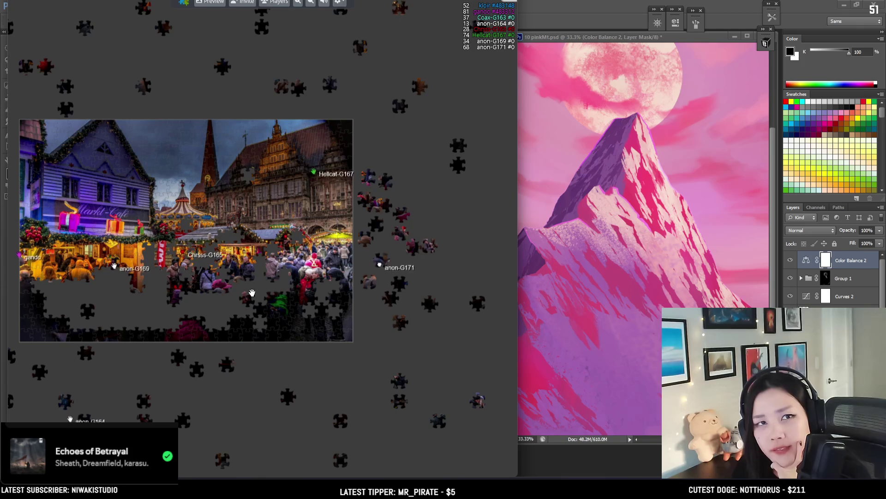
drag(89, 192, 135, 228)
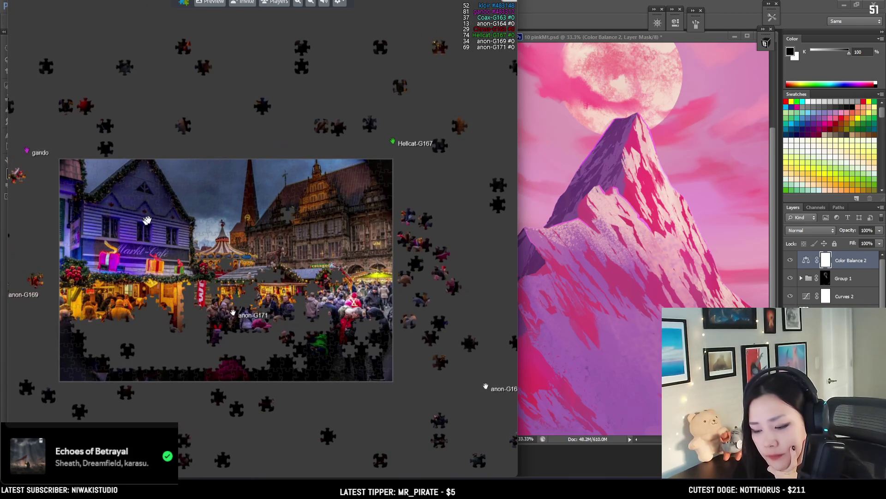
drag(104, 146, 161, 138)
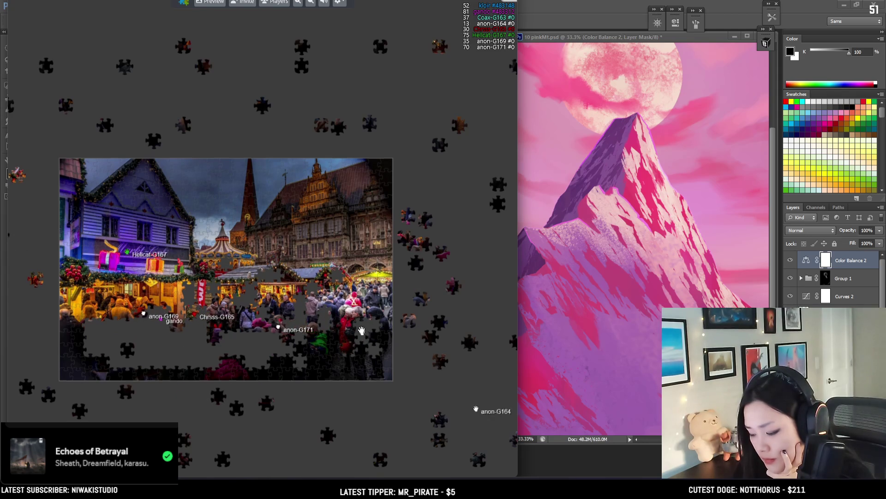
scroll(295, 326, up, 5)
mouse_move(304, 265)
mouse_down()
mouse_move(69, 299)
mouse_move(238, 198)
mouse_up()
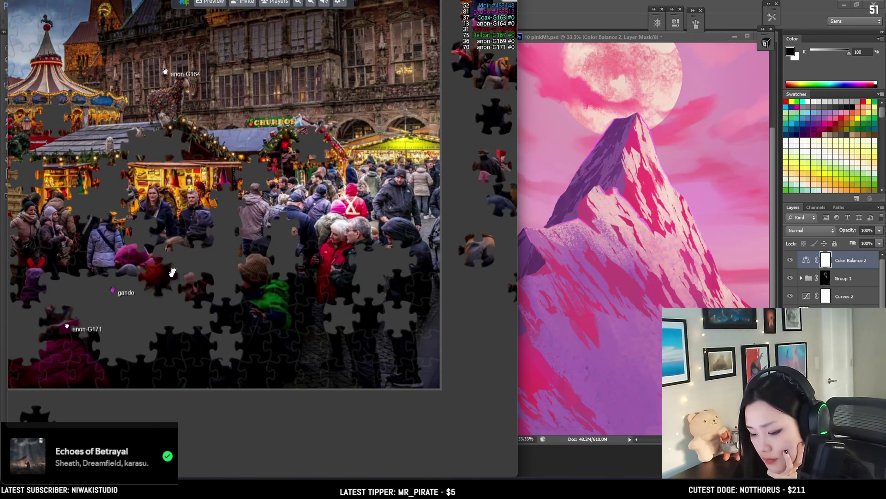
drag(125, 291, 307, 266)
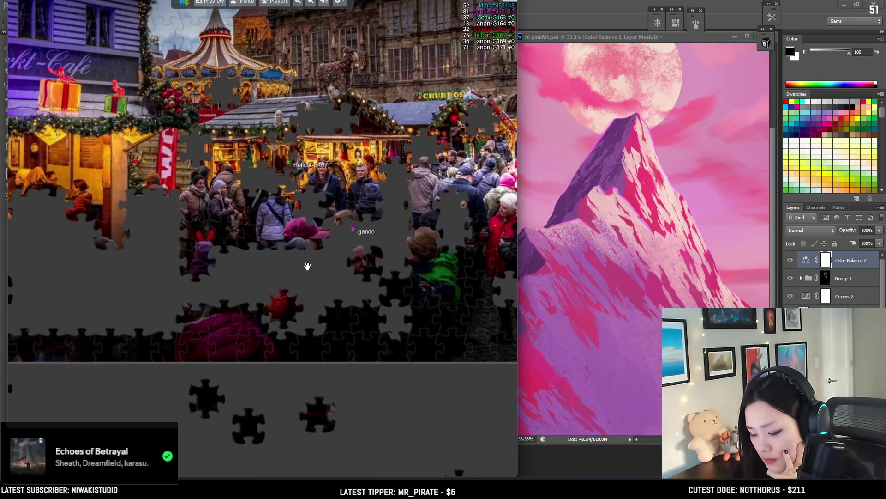
scroll(103, 267, down, 3)
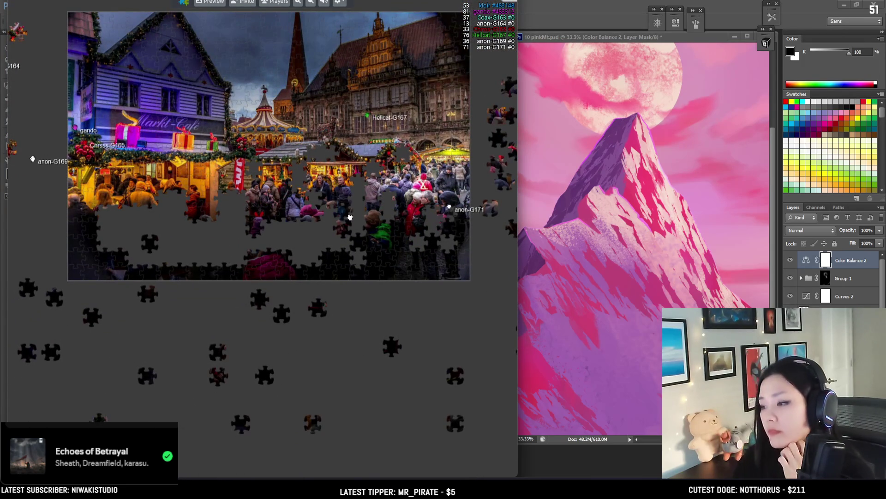
- Zoom into the crowd area and fit a dark piece into an empty slot
scroll(264, 239, up, 1)
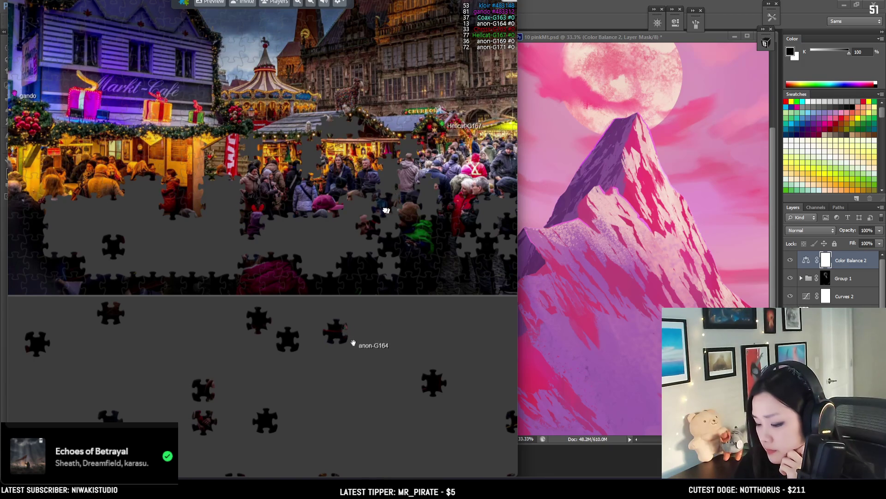
scroll(453, 325, down, 3)
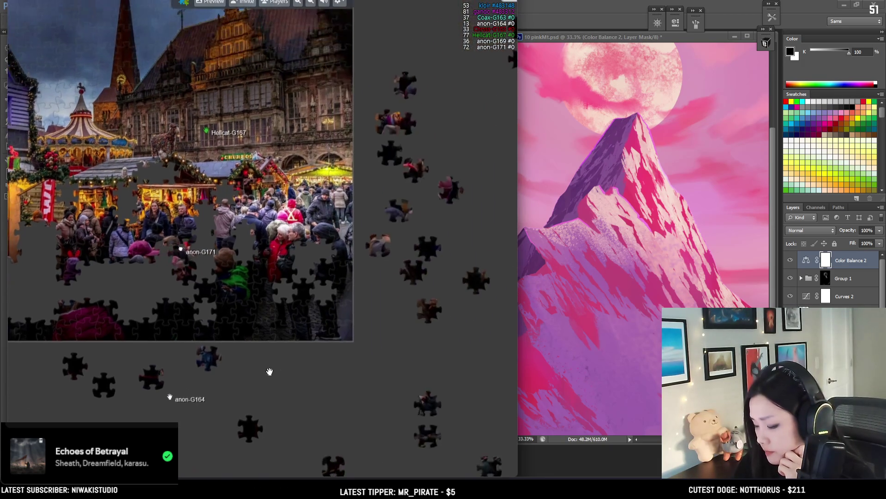
scroll(376, 274, up, 2)
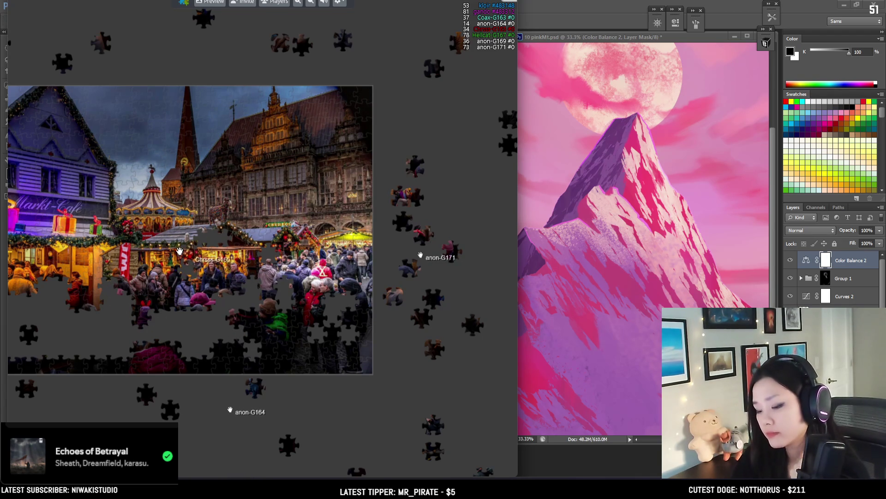
scroll(128, 226, down, 1)
scroll(184, 221, down, 1)
scroll(204, 231, down, 1)
mouse_move(204, 238)
mouse_down()
mouse_move(262, 225)
mouse_move(247, 208)
mouse_up()
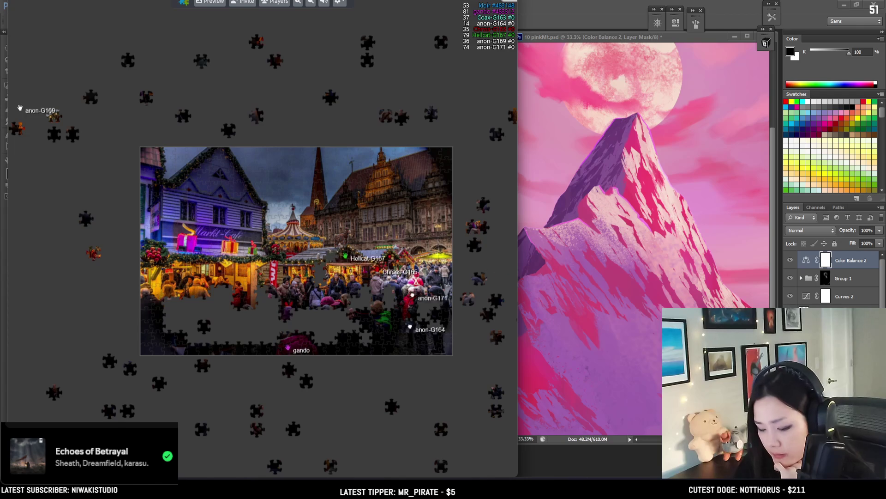
scroll(139, 416, up, 2)
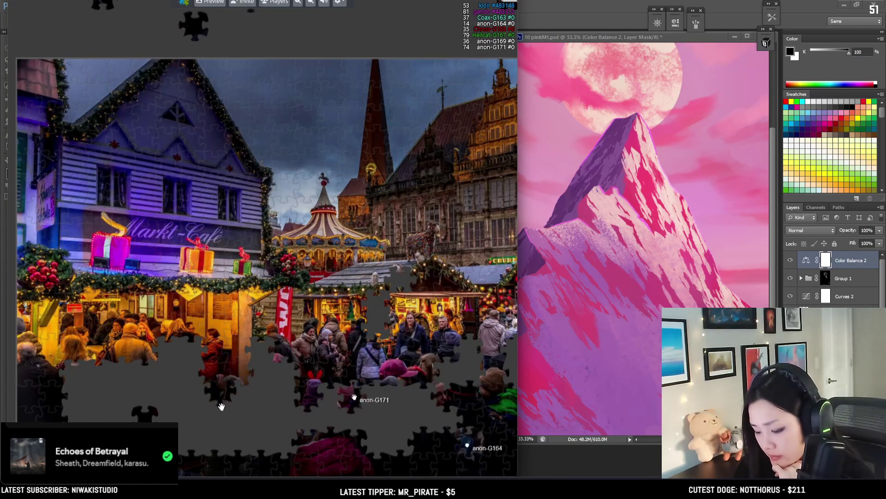
mouse_move(360, 406)
mouse_down()
mouse_move(442, 404)
mouse_move(266, 319)
mouse_up()
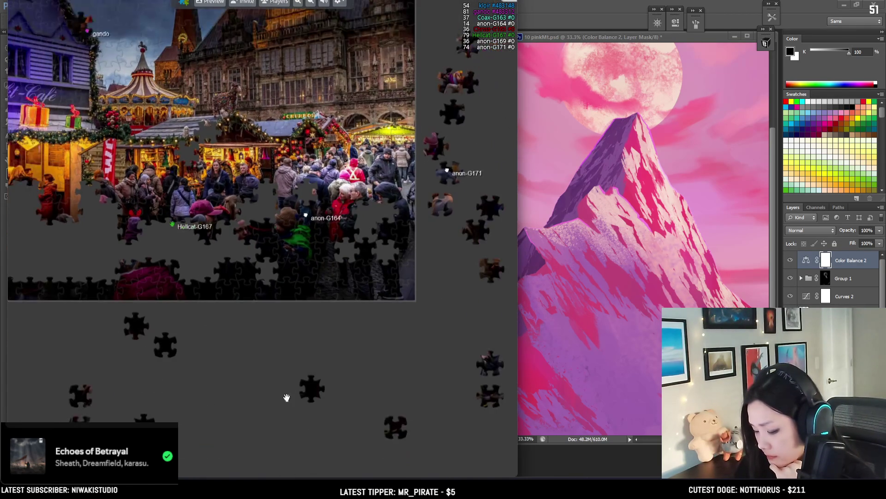
scroll(266, 319, up, 2)
mouse_move(162, 282)
mouse_down()
mouse_move(96, 266)
mouse_move(272, 229)
mouse_up()
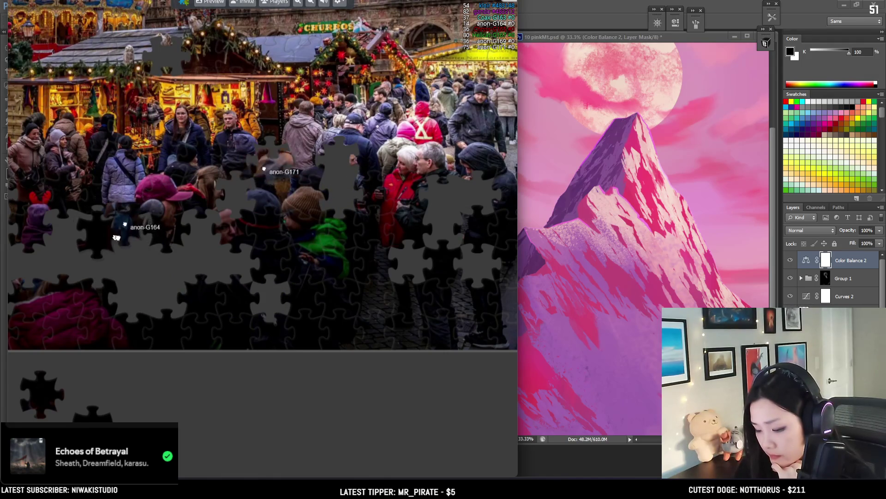
mouse_move(272, 230)
mouse_down()
mouse_move(463, 235)
mouse_move(246, 269)
mouse_up()
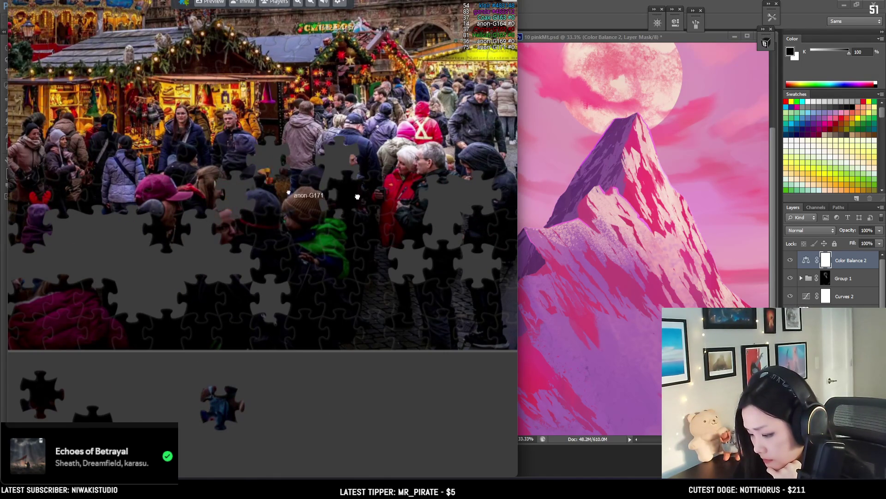
drag(247, 268, 346, 196)
- Join another dark piece to its neighbour near the Markt-Café
drag(138, 358, 354, 365)
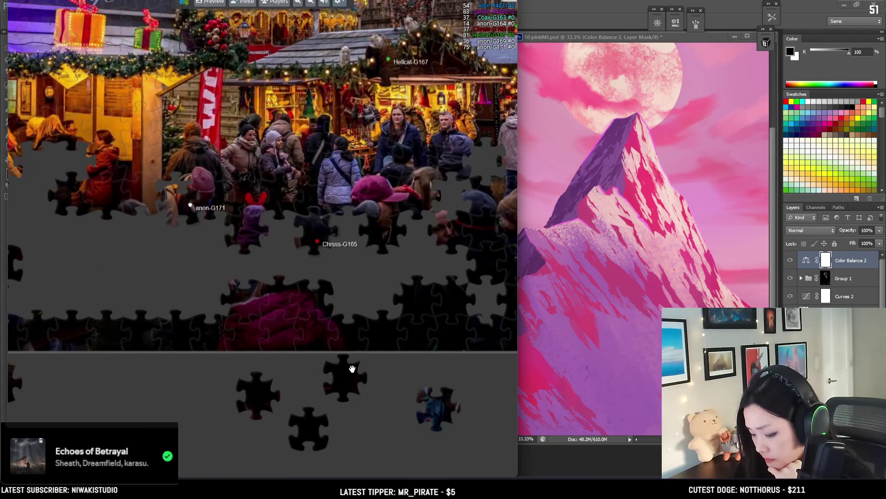
drag(79, 281, 203, 310)
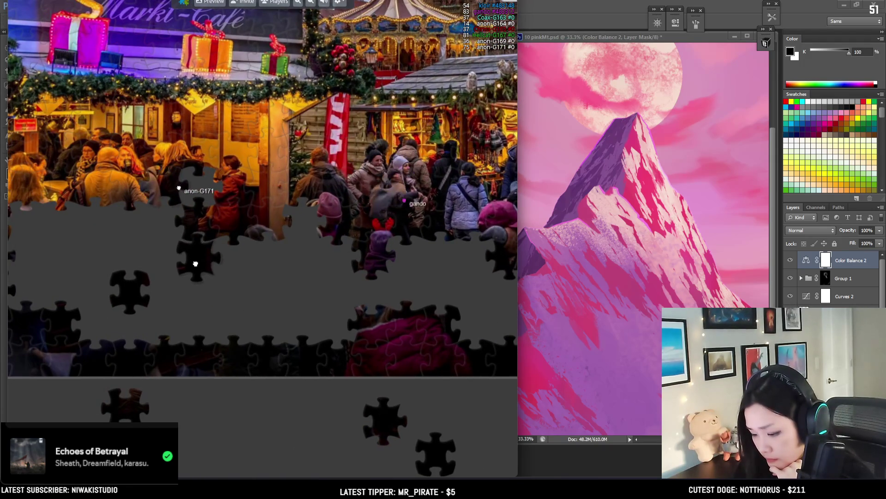
drag(140, 278, 125, 305)
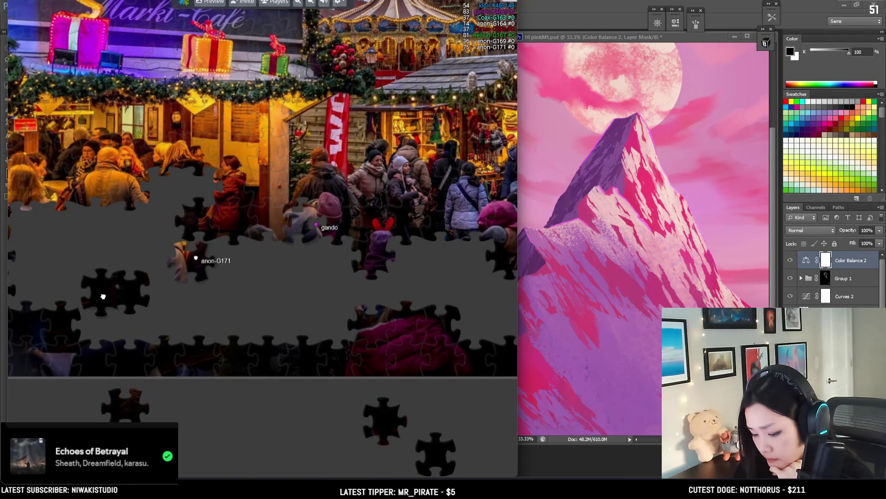
scroll(185, 351, down, 2)
- Line up the loose pieces beside the crowd image and pick out a dark one
drag(302, 414, 451, 313)
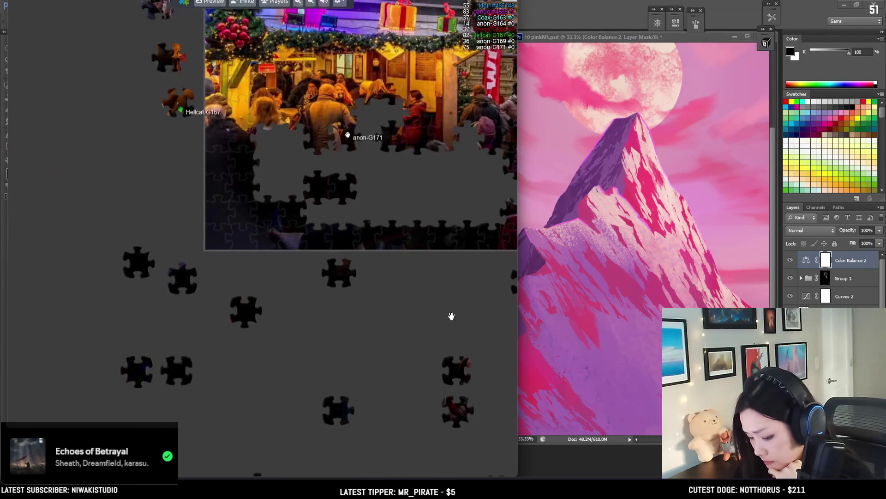
drag(313, 339, 231, 233)
mouse_move(290, 250)
mouse_down()
mouse_move(223, 298)
mouse_move(137, 328)
mouse_move(127, 309)
mouse_up()
drag(208, 299, 138, 358)
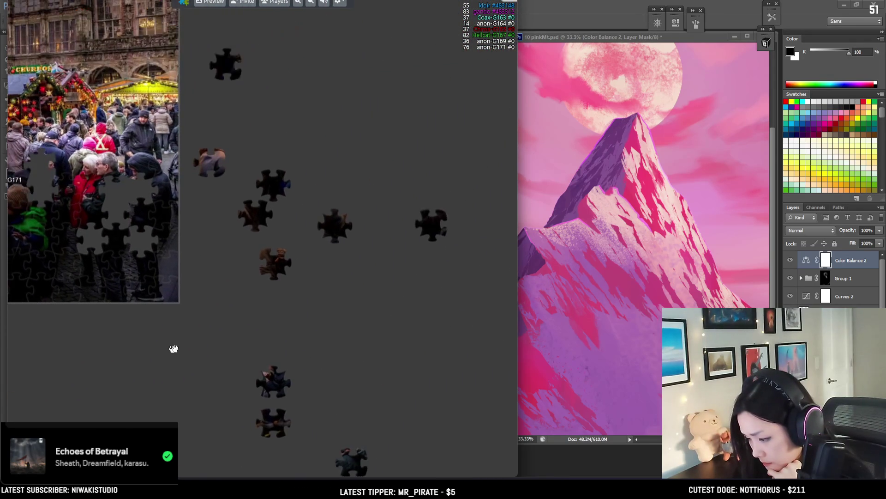
drag(252, 291, 263, 349)
scroll(346, 196, down, 2)
scroll(381, 294, down, 1)
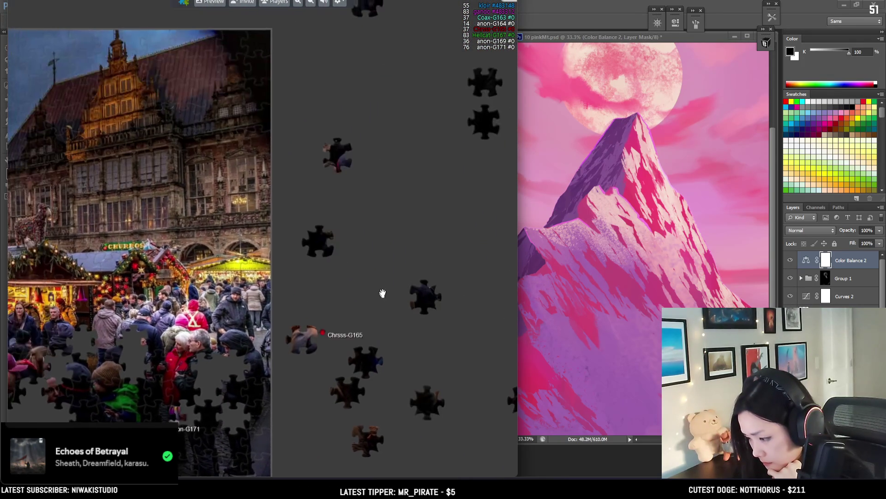
scroll(430, 183, down, 1)
scroll(224, 386, up, 2)
scroll(347, 415, up, 3)
scroll(295, 269, up, 2)
drag(351, 380, 420, 257)
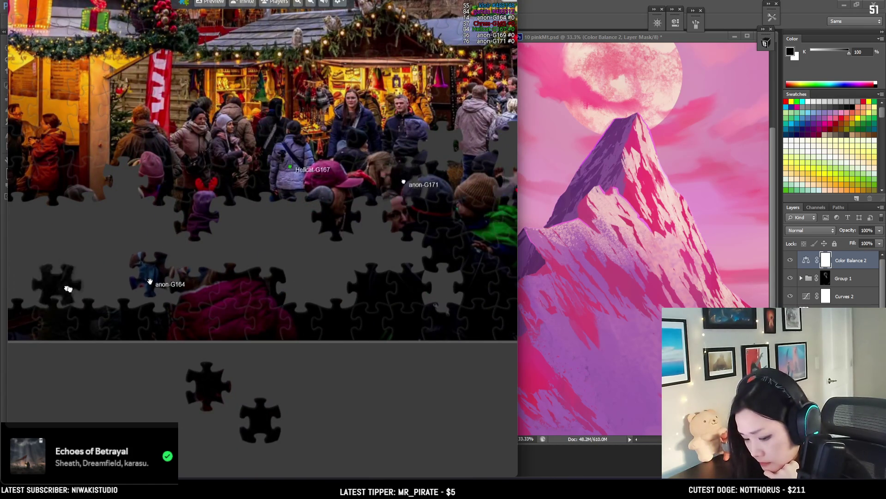
scroll(305, 290, down, 3)
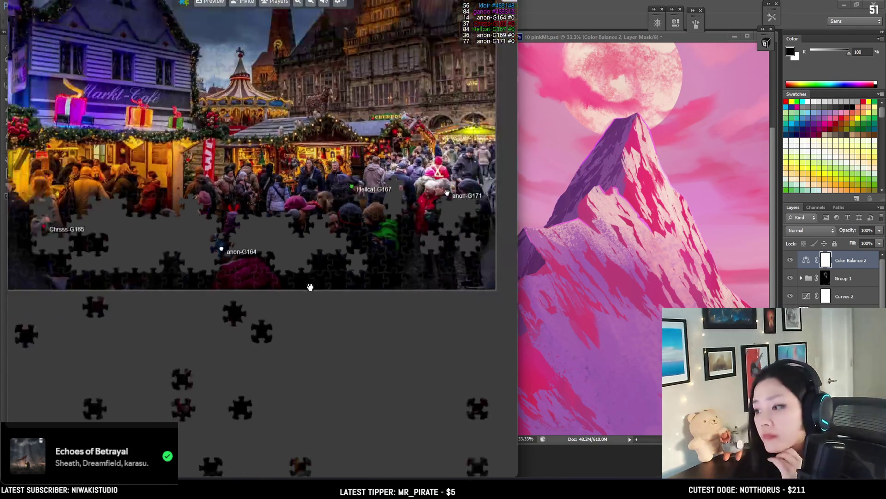
scroll(306, 287, down, 1)
drag(85, 83, 234, 68)
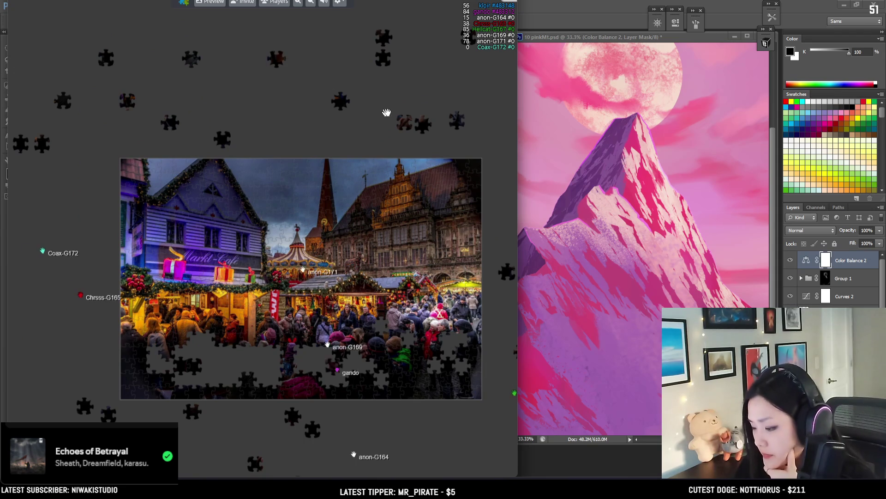
- Carry loose pieces toward the gaps in the bottom-centre crowd
scroll(271, 266, up, 3)
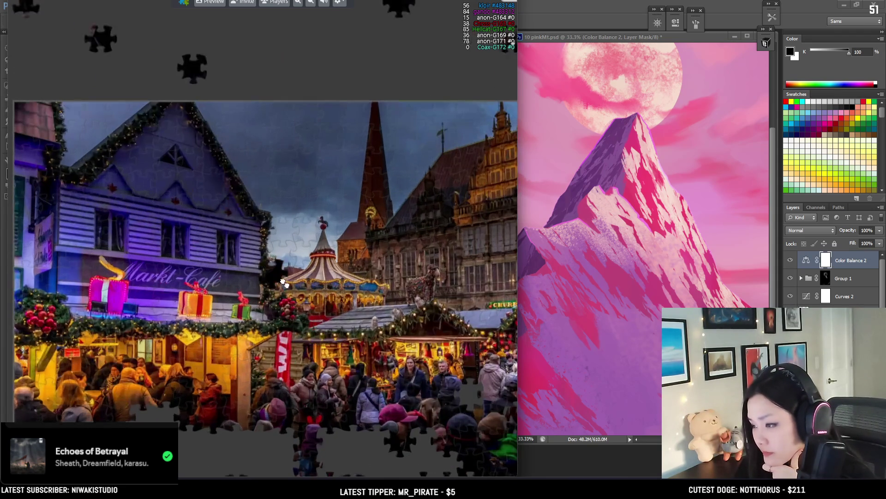
scroll(287, 254, down, 2)
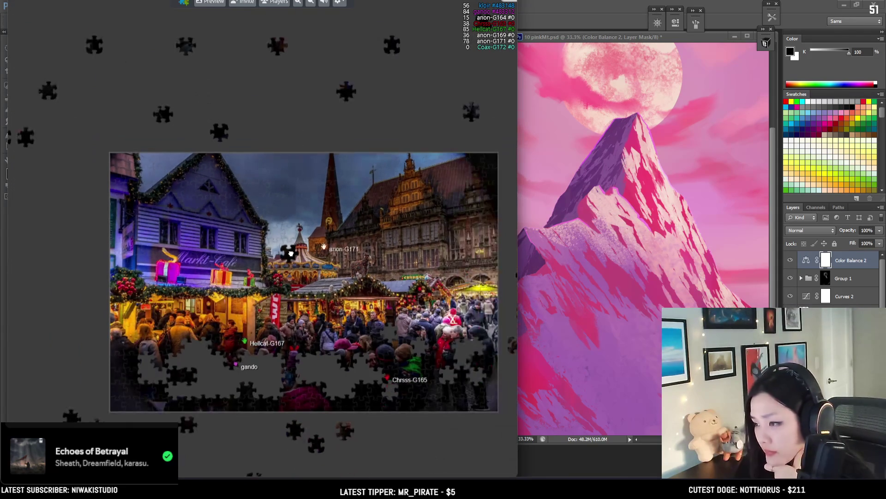
mouse_move(84, 289)
mouse_down()
mouse_move(53, 291)
mouse_move(138, 138)
mouse_up()
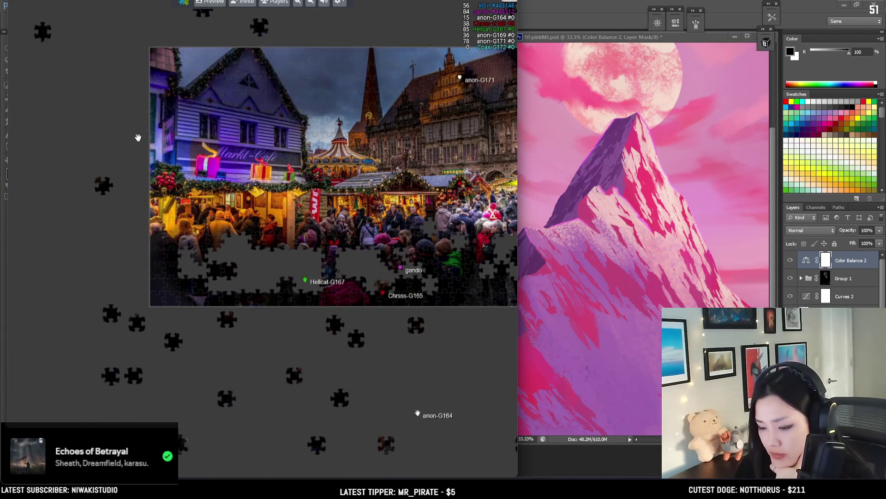
scroll(194, 263, up, 2)
mouse_move(214, 287)
mouse_down()
mouse_move(319, 310)
mouse_move(288, 282)
mouse_move(192, 279)
mouse_up()
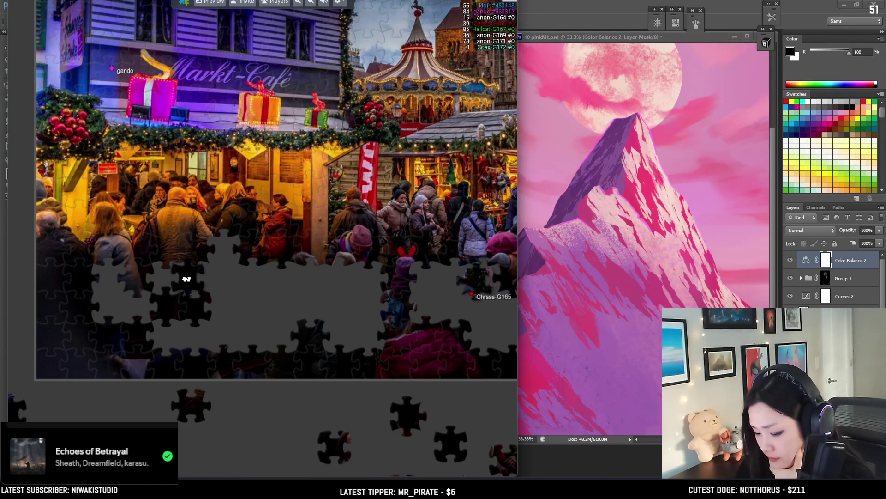
drag(300, 304, 157, 295)
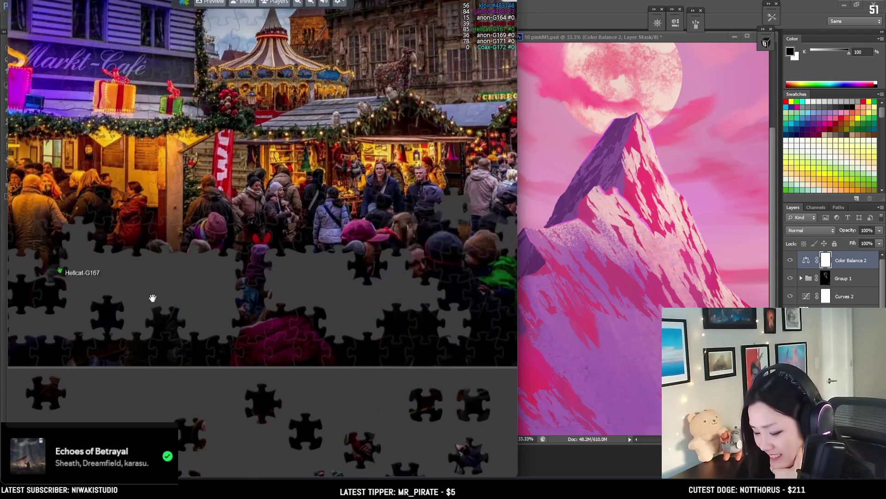
drag(377, 306, 314, 298)
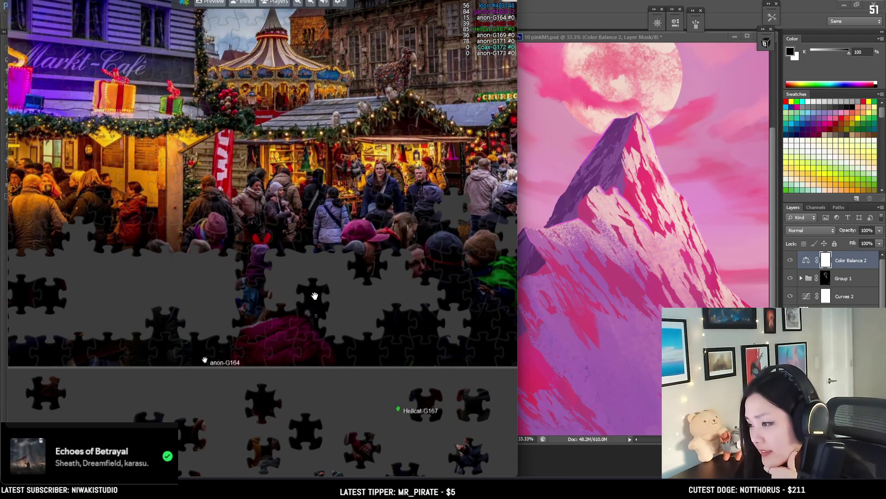
- Fit a right-side loose piece into a gap in the crowd
scroll(402, 375, down, 1)
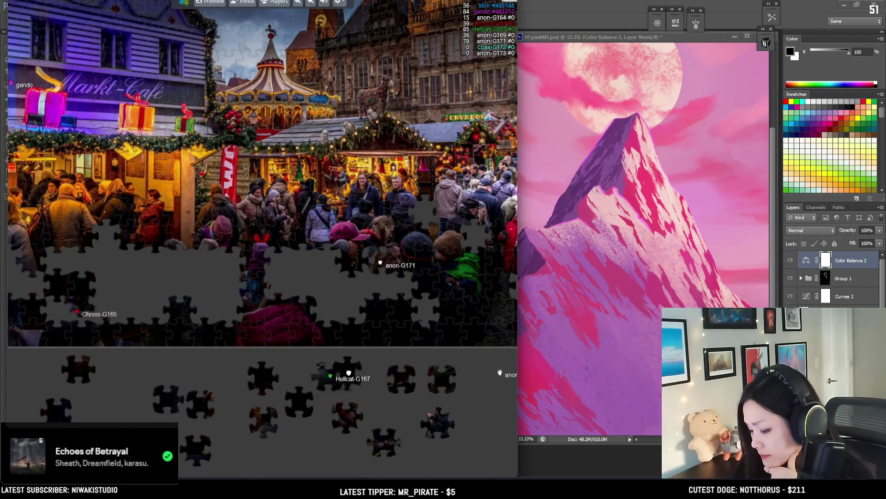
key(Right)
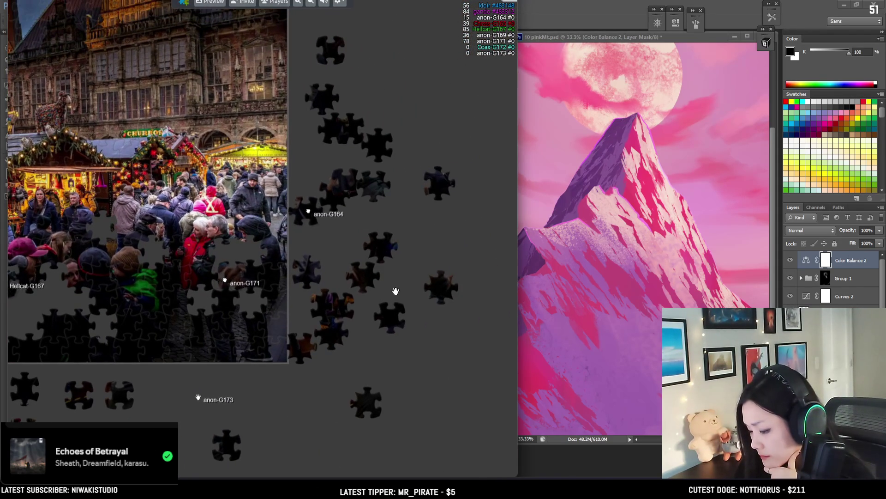
scroll(290, 281, up, 2)
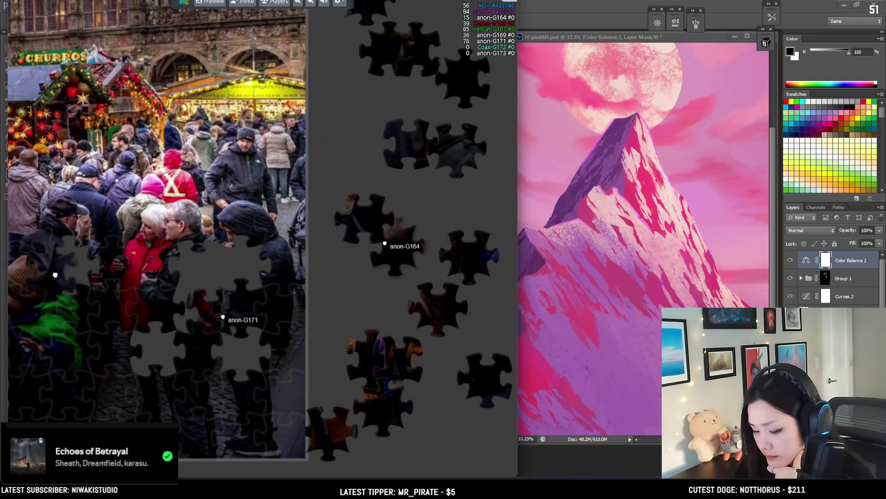
key(Left)
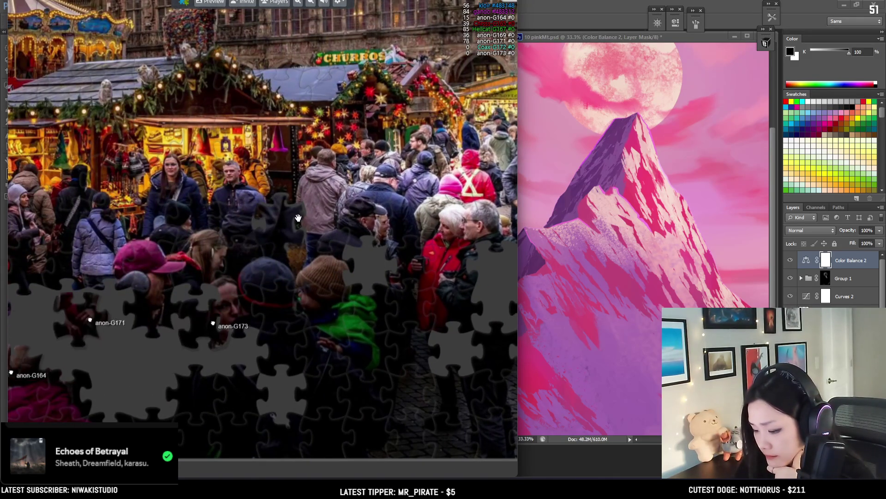
drag(167, 306, 134, 307)
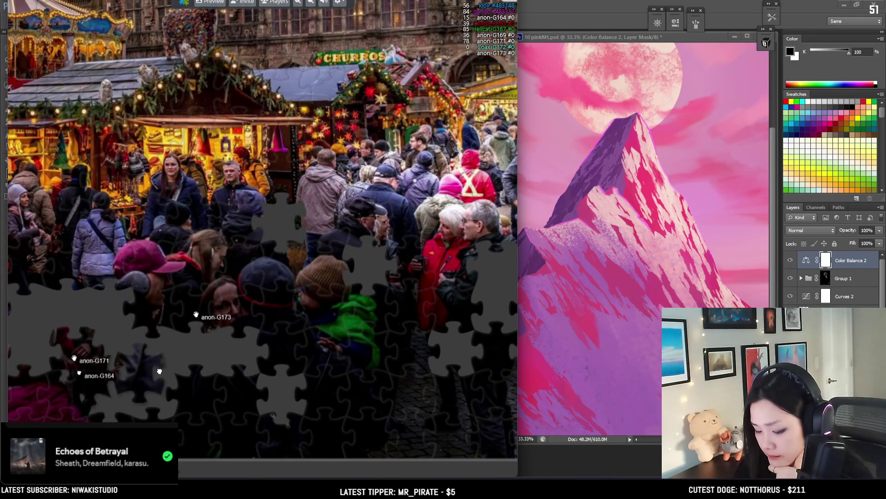
scroll(316, 373, down, 2)
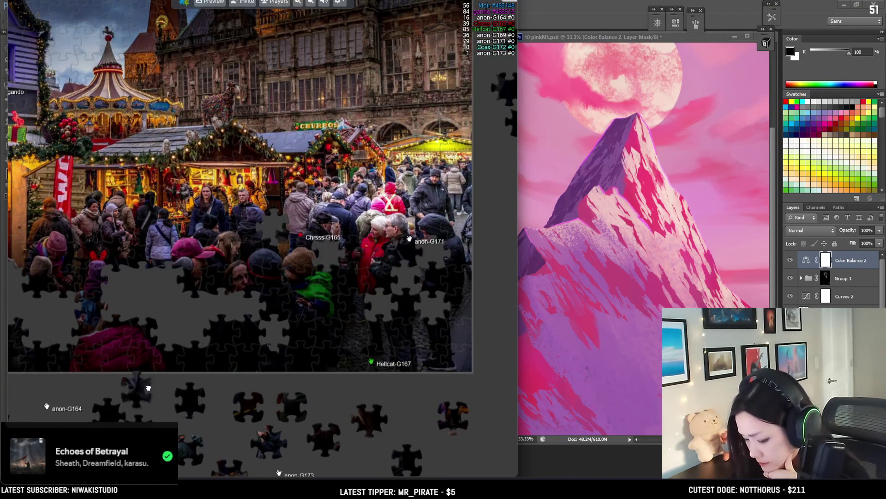
- Review the Markt-Café, church spire and carousel top of the nearly finished picture
drag(181, 395, 374, 381)
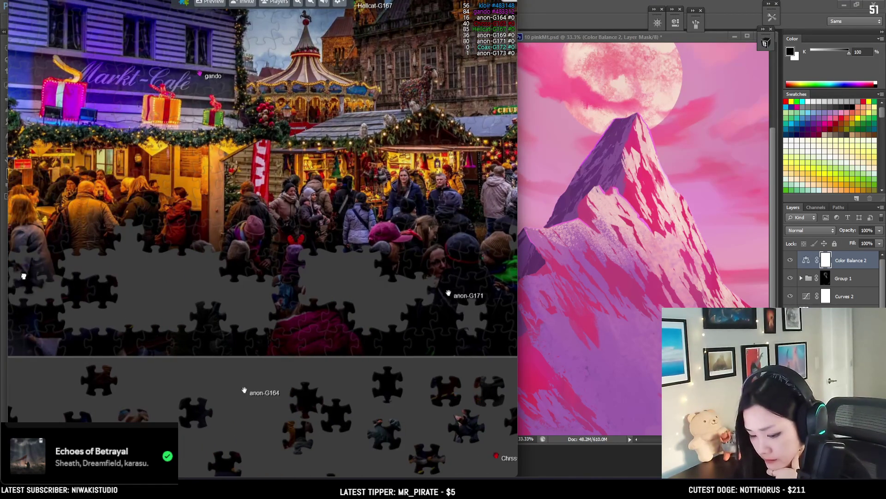
drag(99, 257, 255, 303)
scroll(255, 304, down, 2)
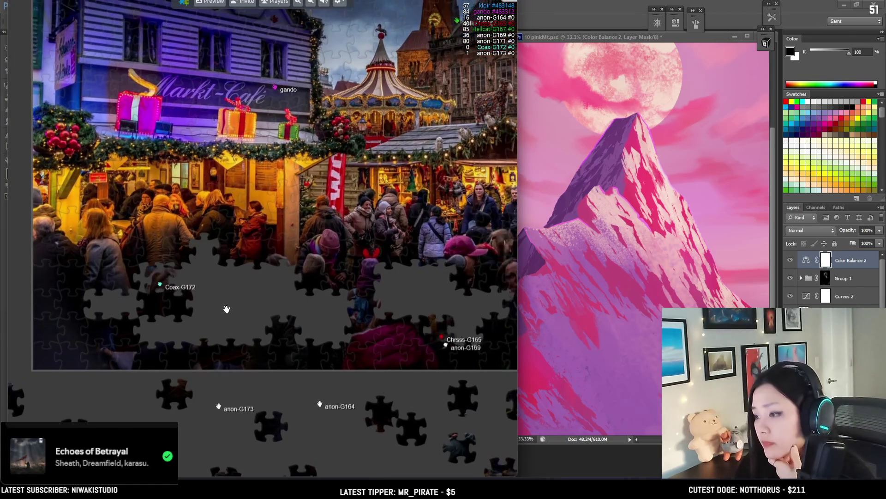
scroll(228, 292, down, 2)
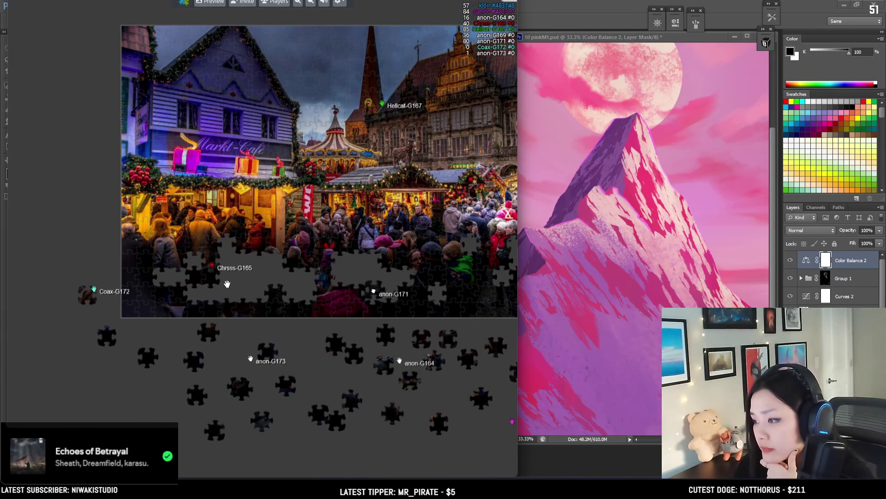
scroll(227, 282, up, 2)
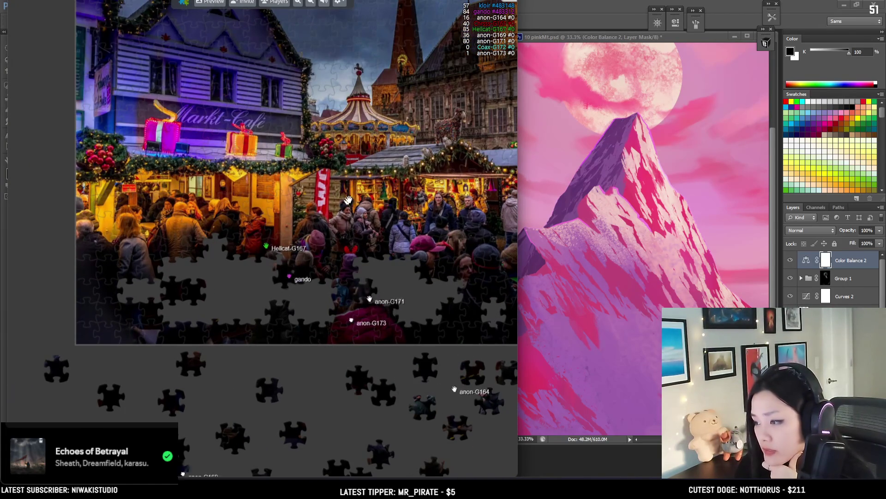
drag(363, 160, 296, 218)
- Recentre the board and fit a dark tray piece into its spot in the crowd
scroll(305, 212, down, 4)
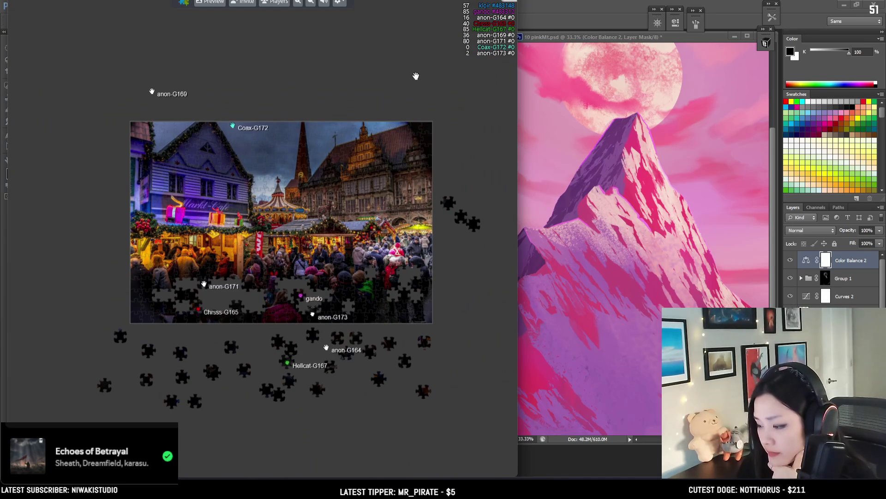
scroll(434, 51, up, 2)
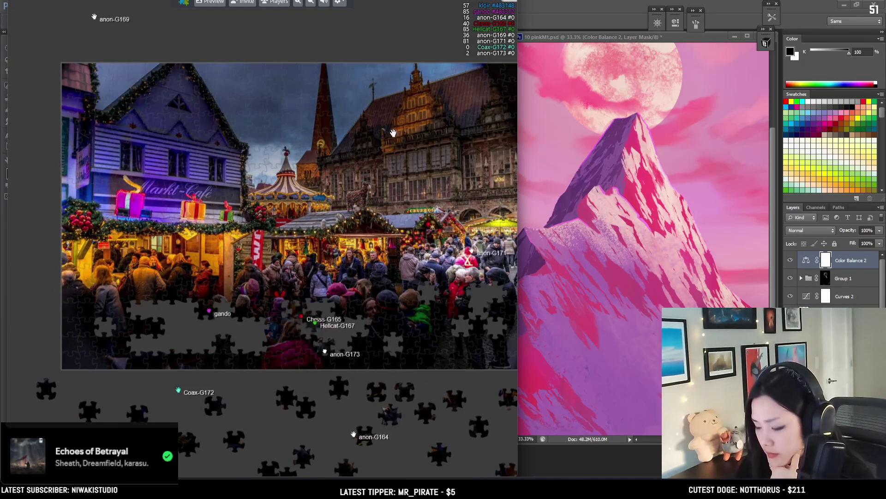
drag(366, 24, 323, 20)
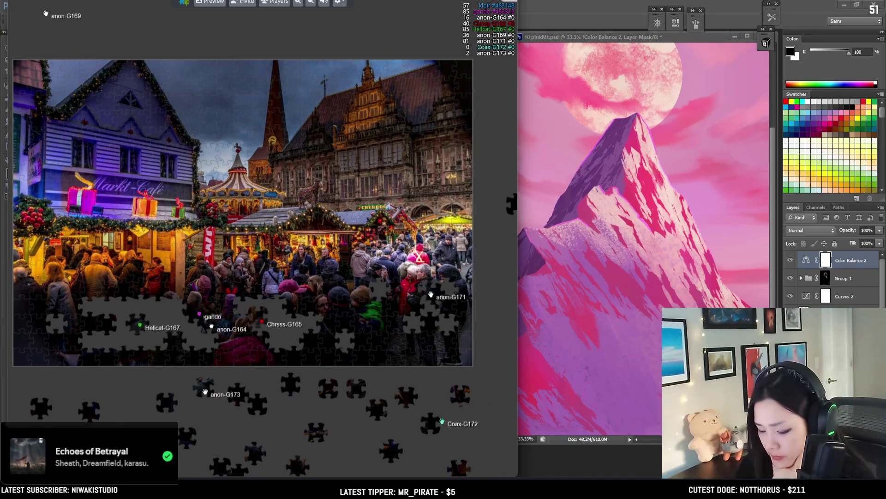
scroll(132, 292, up, 1)
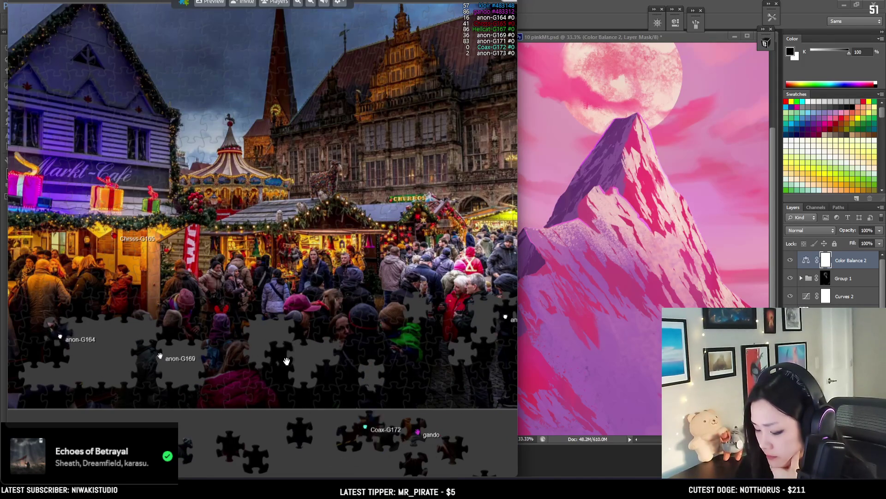
scroll(287, 360, down, 1)
scroll(351, 318, down, 1)
scroll(409, 271, down, 1)
scroll(409, 271, down, 1)
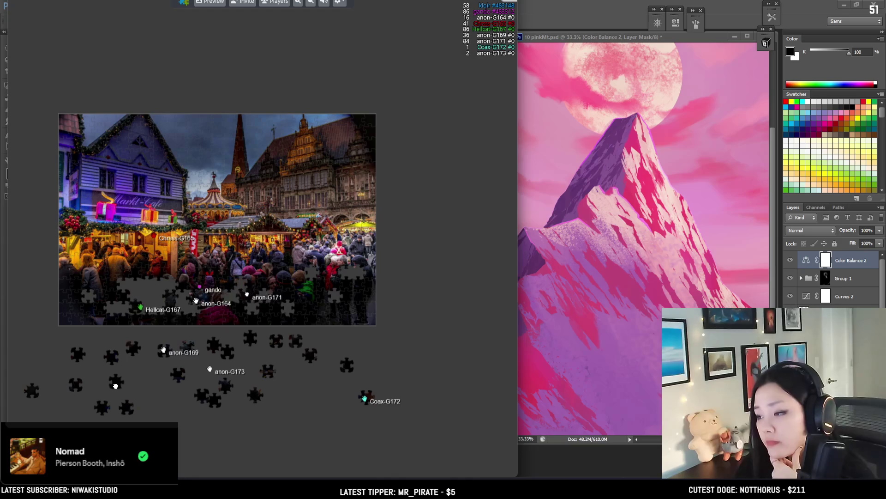
scroll(118, 384, up, 2)
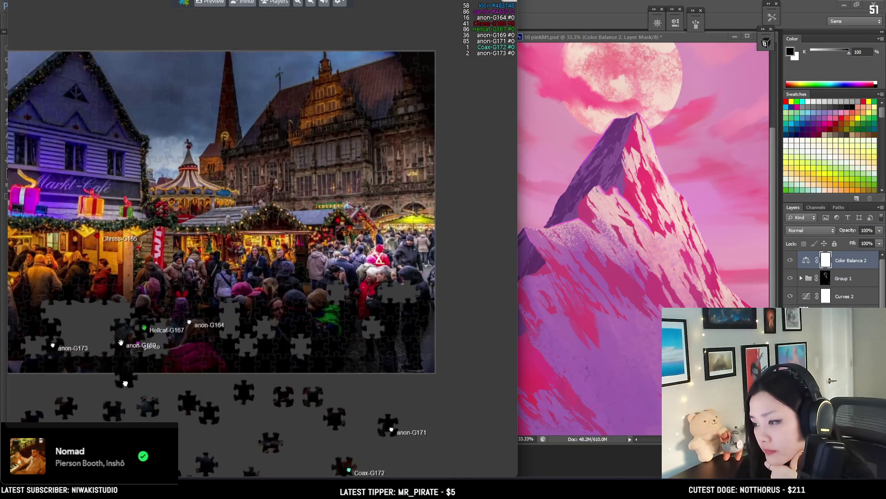
scroll(208, 382, up, 1)
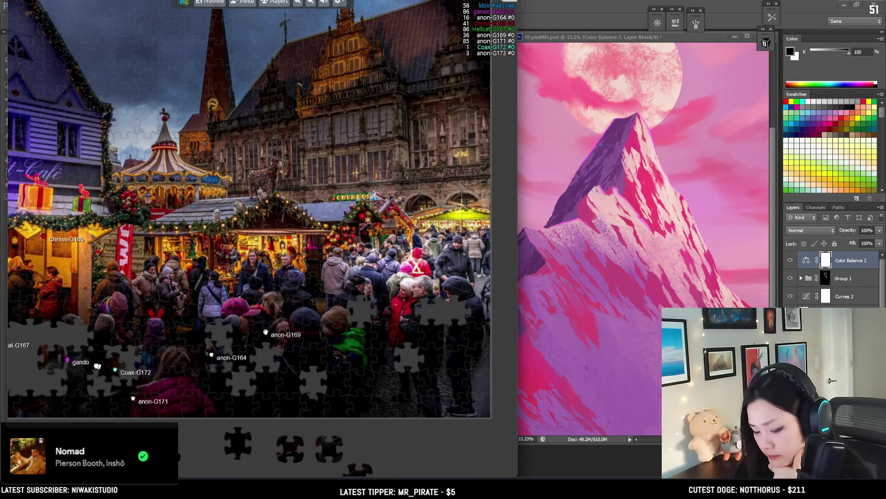
scroll(409, 362, down, 2)
scroll(352, 366, up, 1)
scroll(351, 366, up, 2)
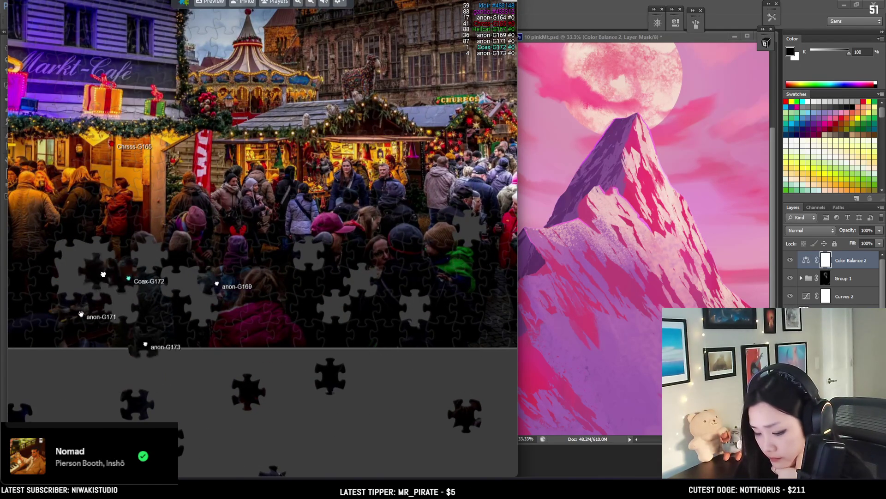
drag(82, 259, 176, 283)
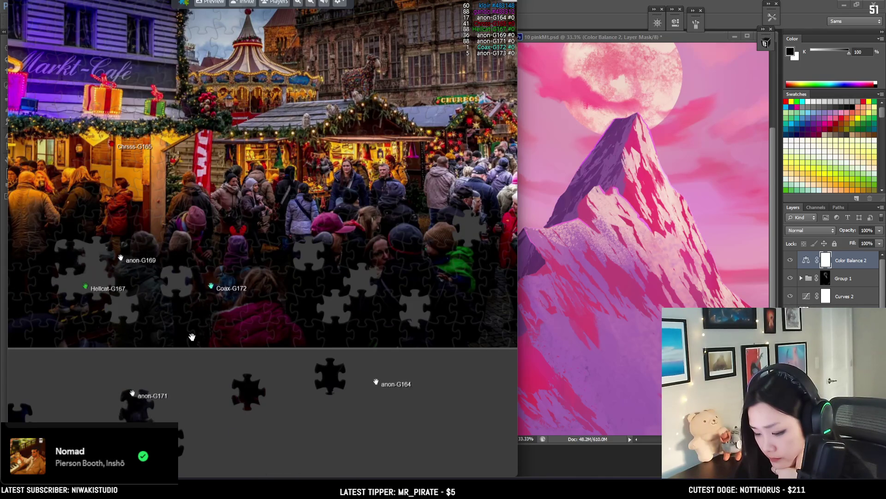
- Fill the last remaining hole in the bottom crowd with a tray piece
scroll(140, 311, down, 3)
scroll(141, 312, up, 1)
scroll(157, 293, up, 1)
scroll(141, 309, up, 2)
drag(84, 406, 182, 255)
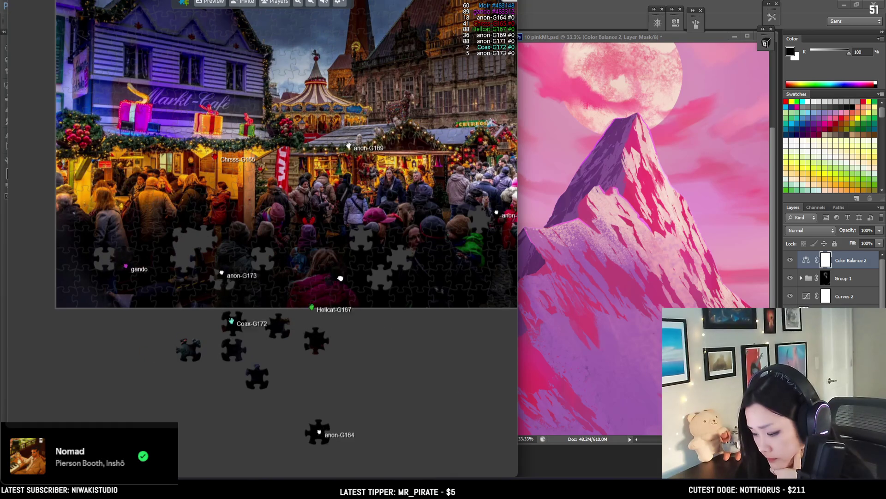
scroll(328, 350, down, 1)
scroll(289, 351, down, 1)
scroll(296, 398, down, 1)
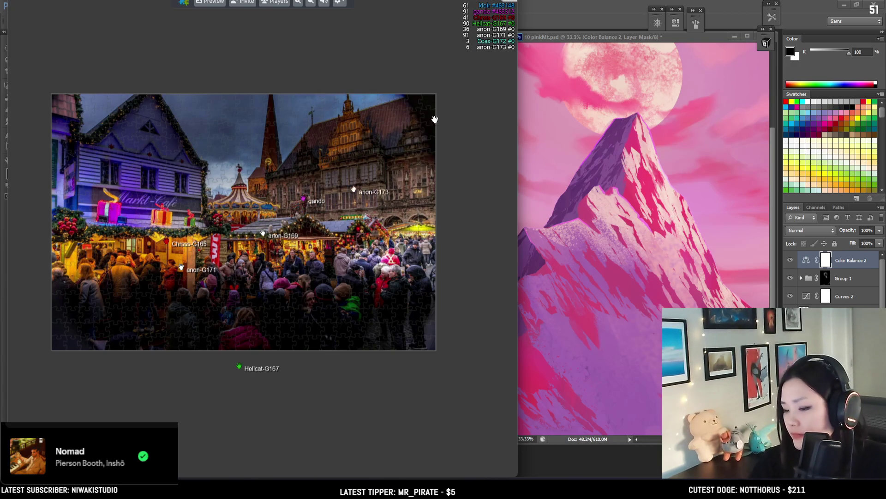
- Zoom out to view the fully assembled Christmas market jigsaw
scroll(263, 233, up, 1)
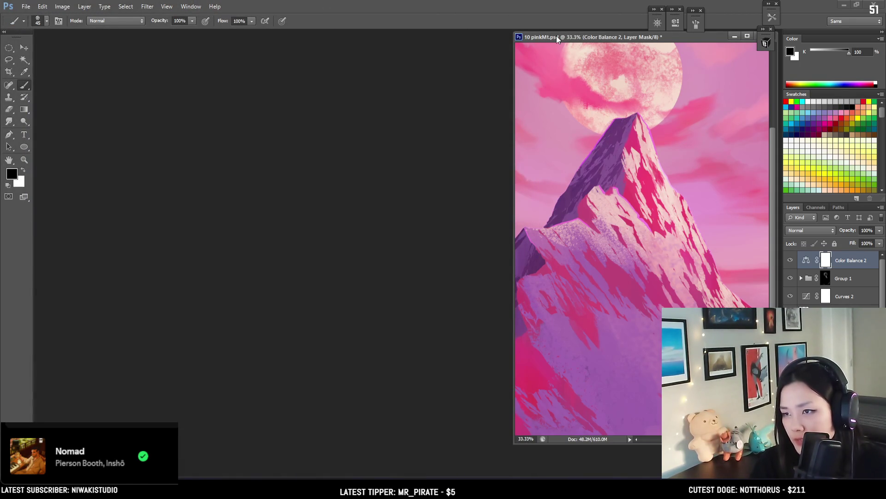
- Dock the pink mountain painting as a tab and zoom out to 16.7% to see all of it
drag(557, 38, 503, 30)
scroll(631, 171, down, 2)
scroll(631, 171, down, 1)
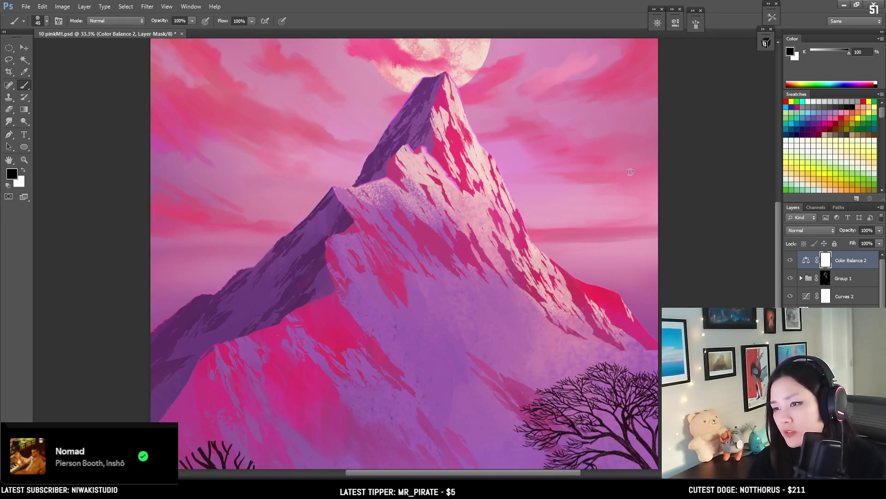
scroll(631, 143, down, 2)
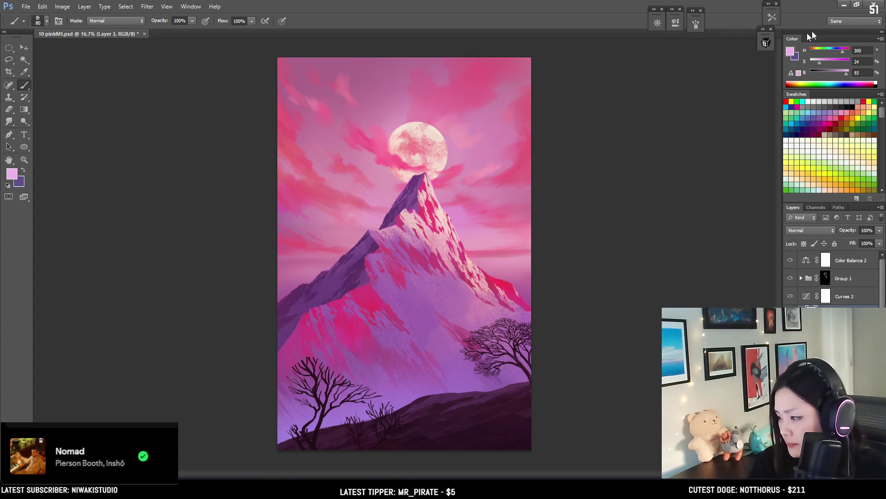
- Select the large 500 EyvindEarle brush and sample a medium purple from the mountain
click(764, 43)
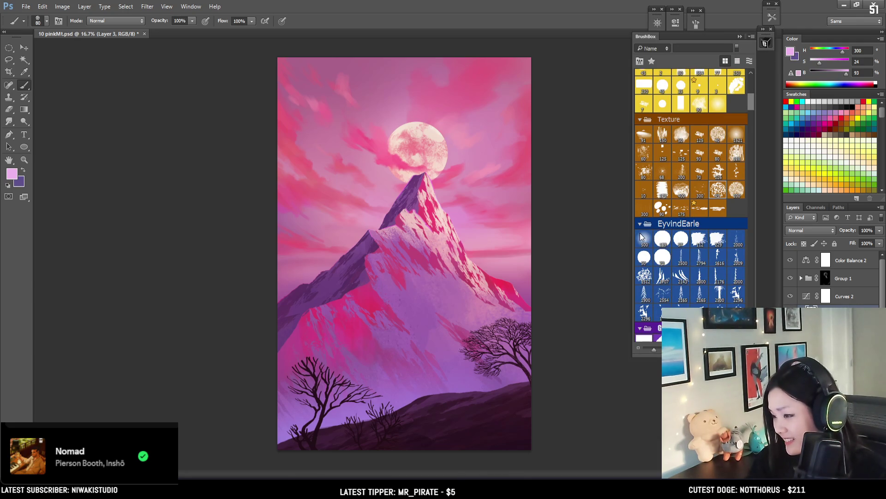
click(640, 234)
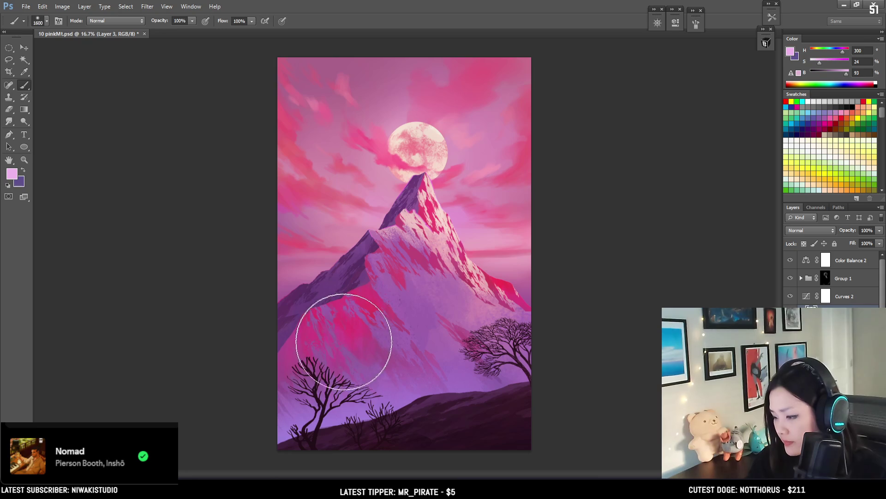
alt+drag(333, 386, 410, 297)
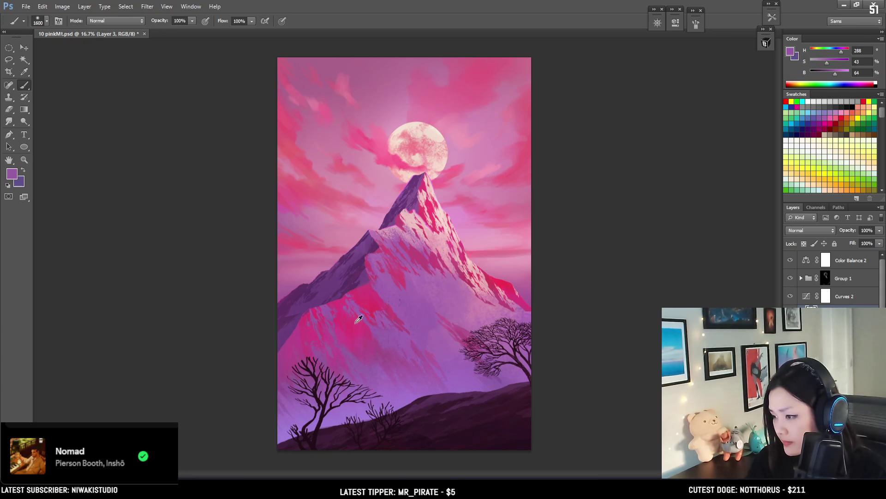